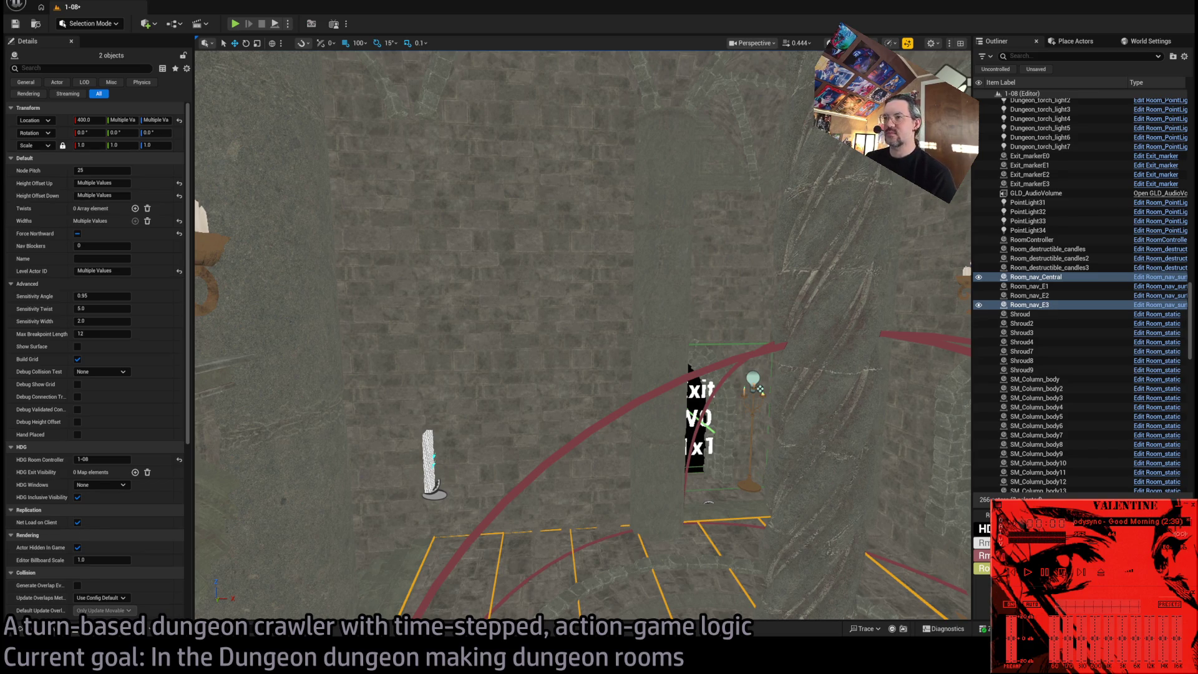
Frame the Exit W0 marker, orbit toward the yellow nav outlines, and select only Room_nav_Central.
key("f")
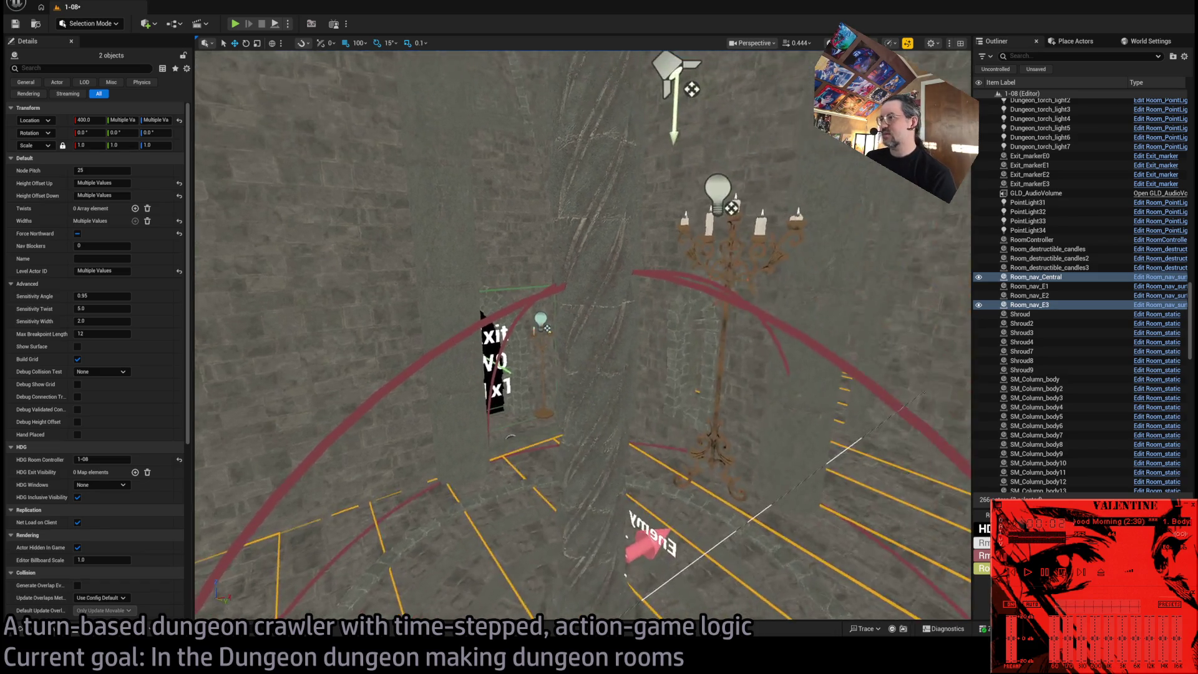
left_click_drag(597, 328, 409, 501)
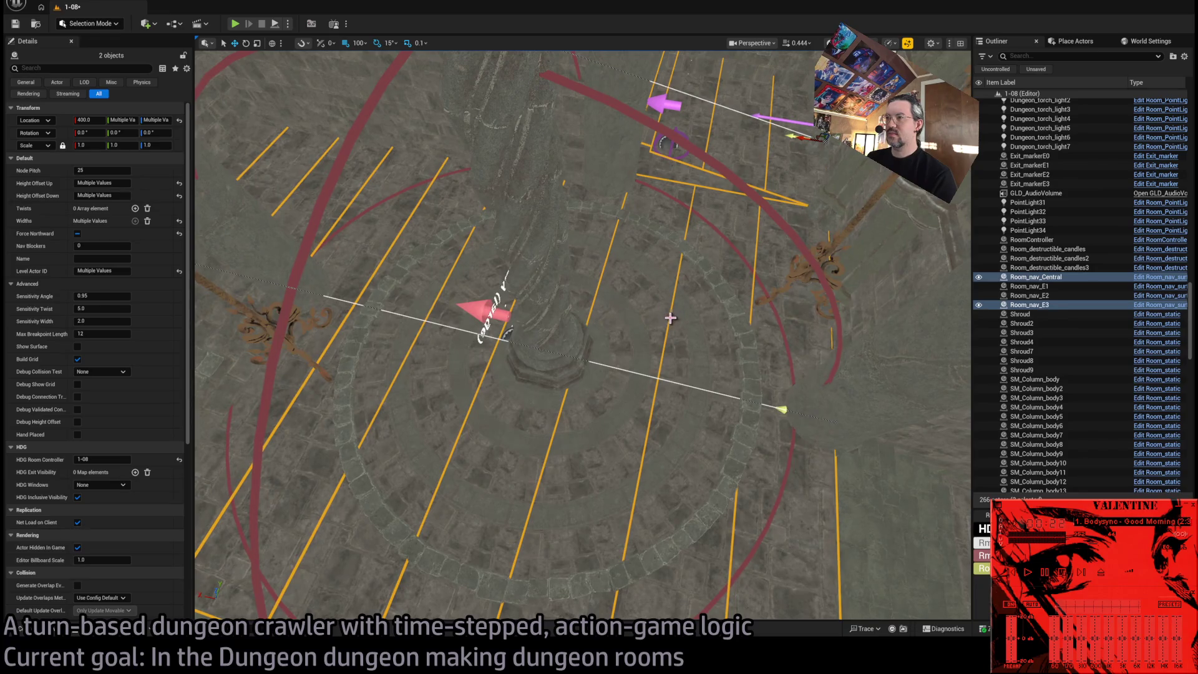
left_click(676, 322)
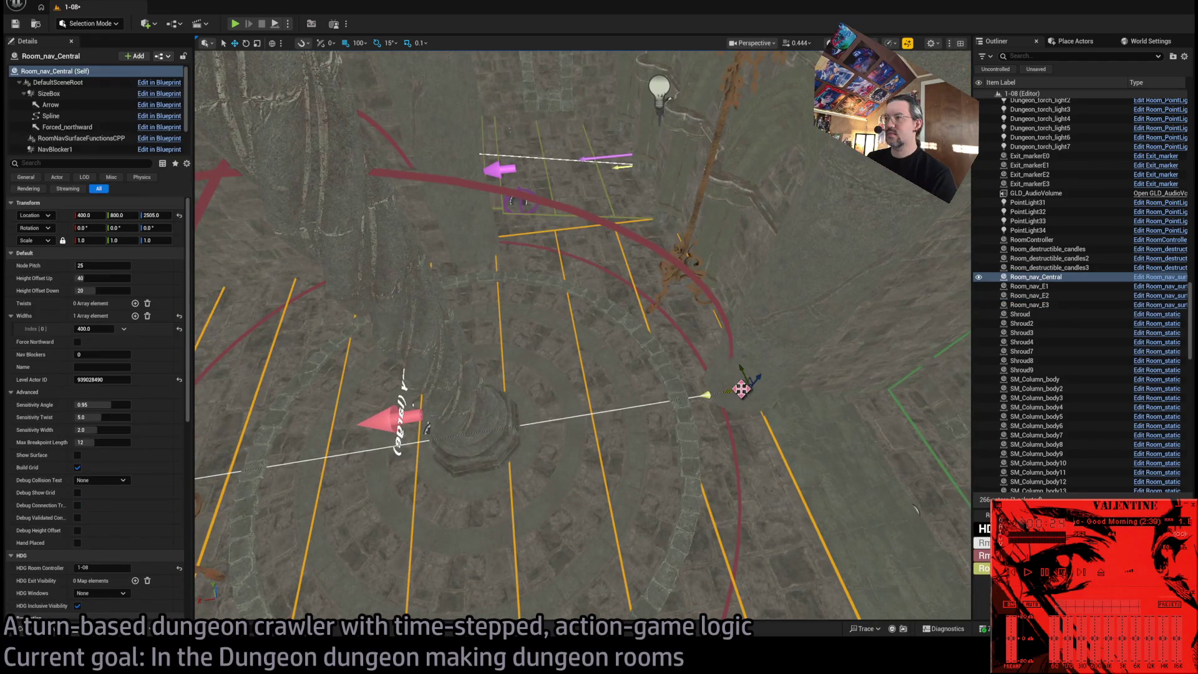
Duplicate Room_nav_Central with an Alt-drag and move the copy to X 0.
left_click_drag(752, 378, 960, 493)
mouse_move(718, 490)
left_mouse_down()
mouse_move(570, 508)
mouse_move(526, 397)
left_mouse_up()
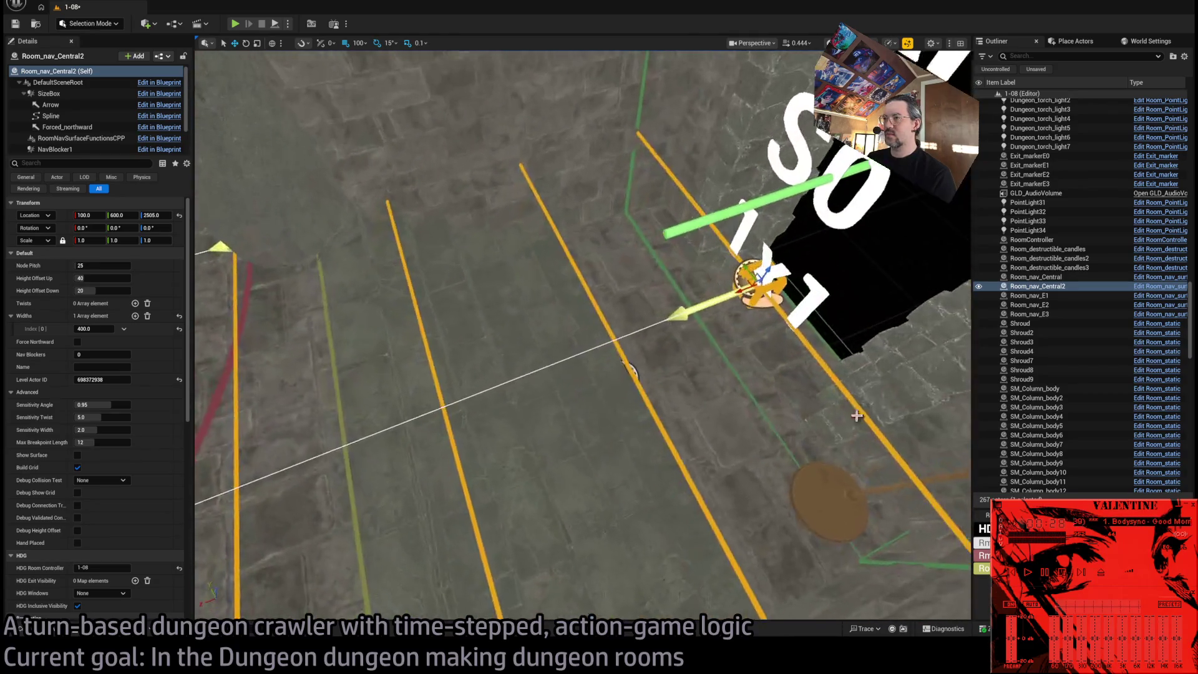
left_click_drag(769, 275, 836, 278)
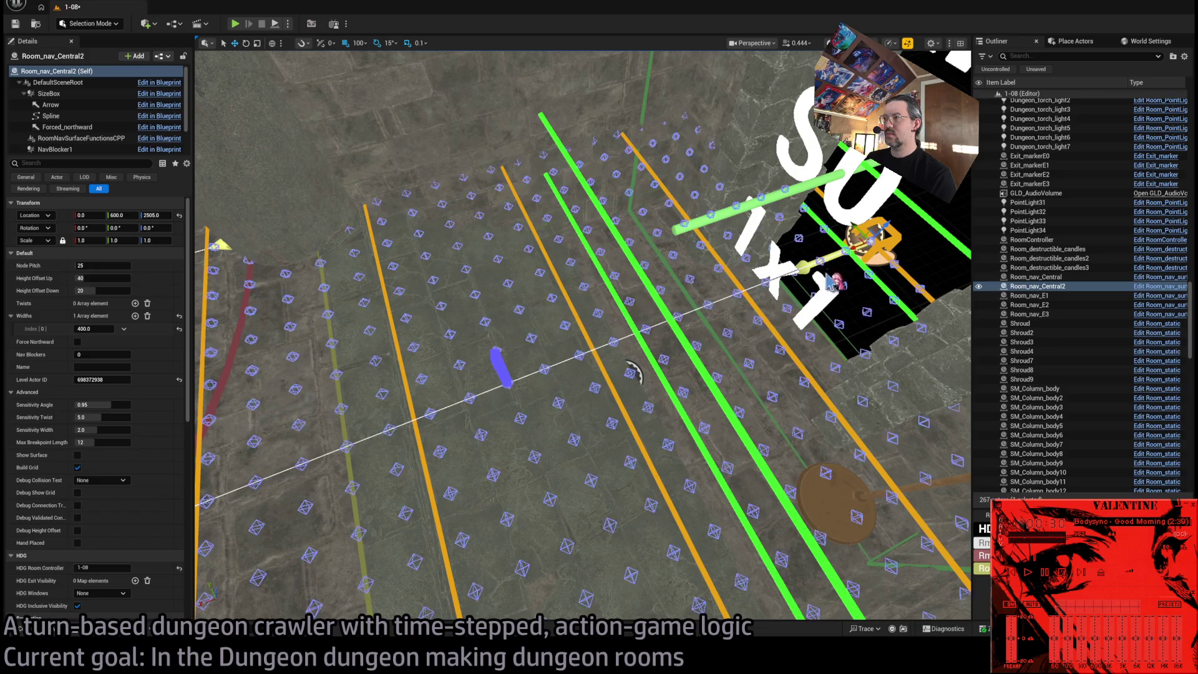
left_click_drag(633, 373, 612, 480)
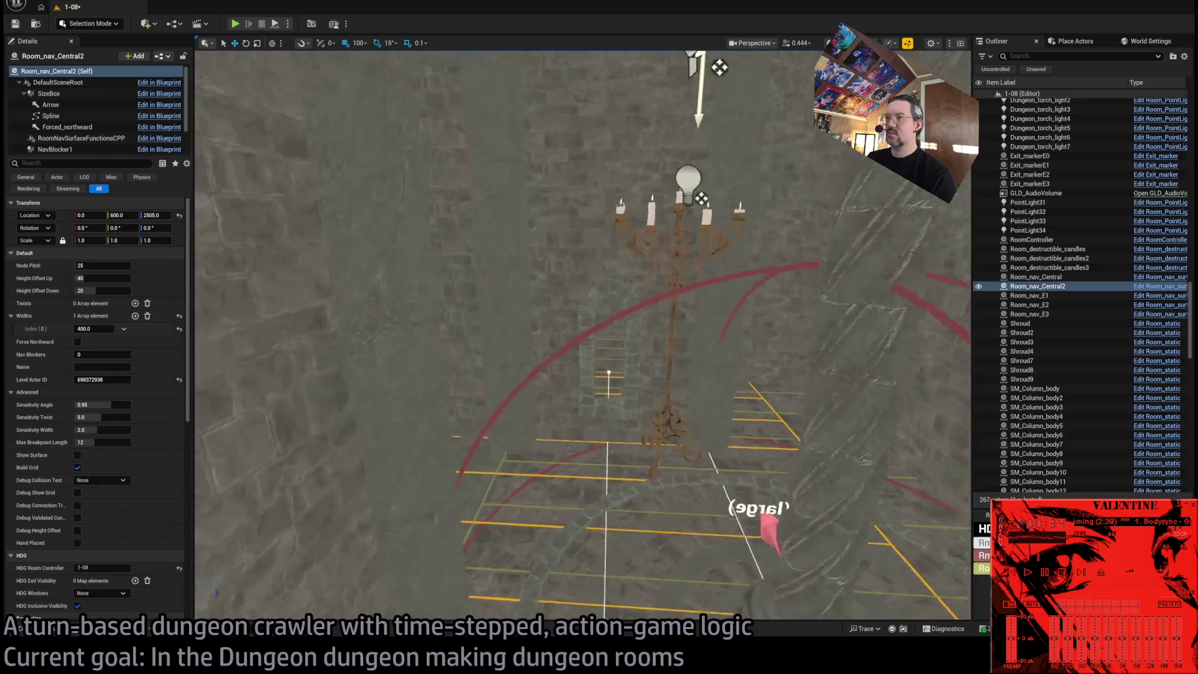
Drag the copy's spline end point back to 400.
left_click(609, 374)
left_click_drag(639, 393, 686, 350)
scroll(582, 337, "down", 5)
left_click(491, 357)
left_click(491, 356)
mouse_move(757, 409)
left_mouse_down()
mouse_move(617, 533)
mouse_move(643, 517)
mouse_move(485, 421)
left_mouse_up()
scroll(643, 518, "up", 5)
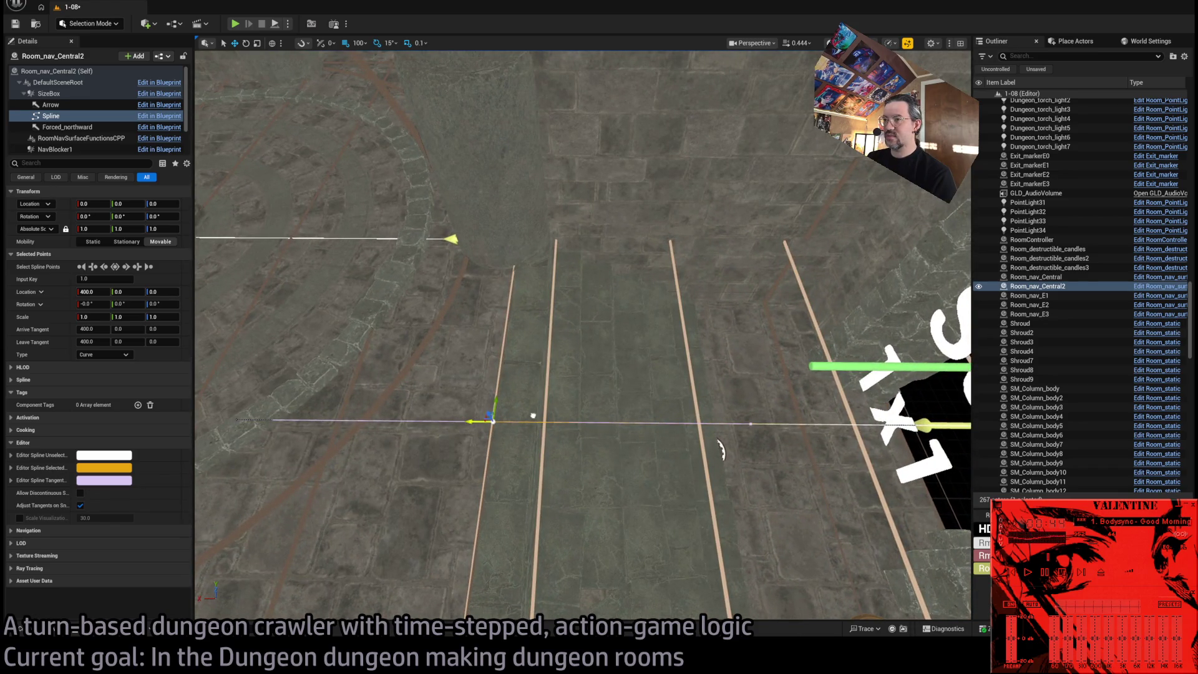
Rename the copy Room_nav_S0 and bring the Chrome window forward.
left_click(1054, 286)
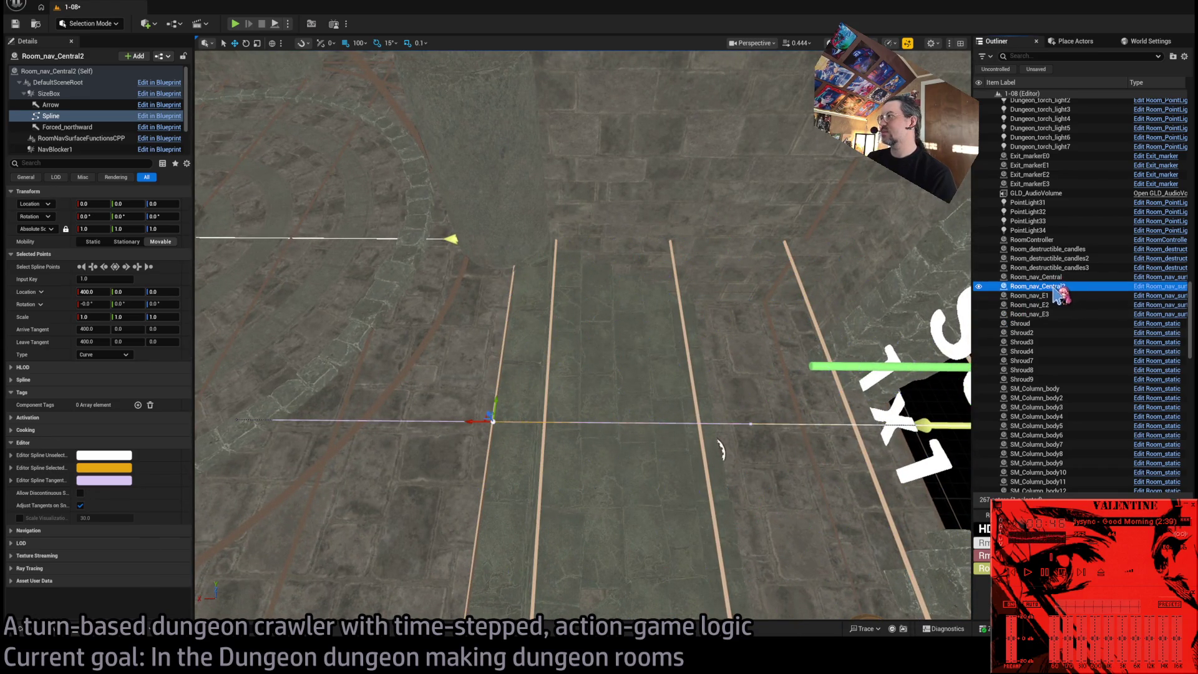
key("F2")
type("Room_nav_S")
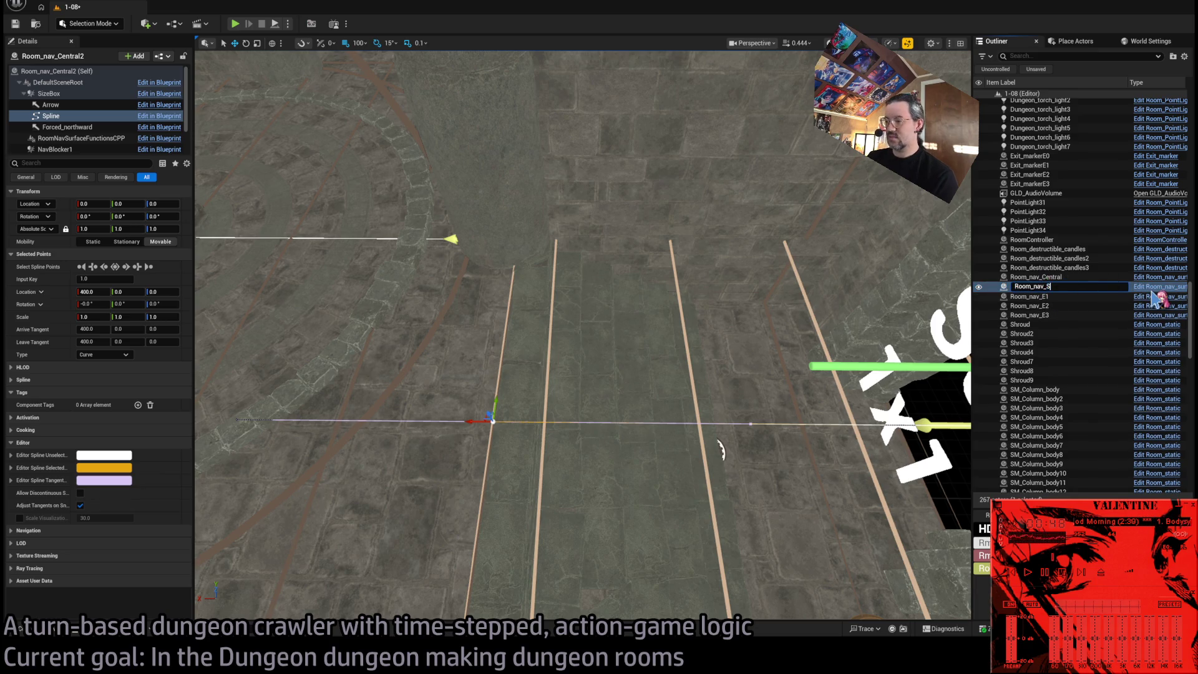
type("0")
key("Return")
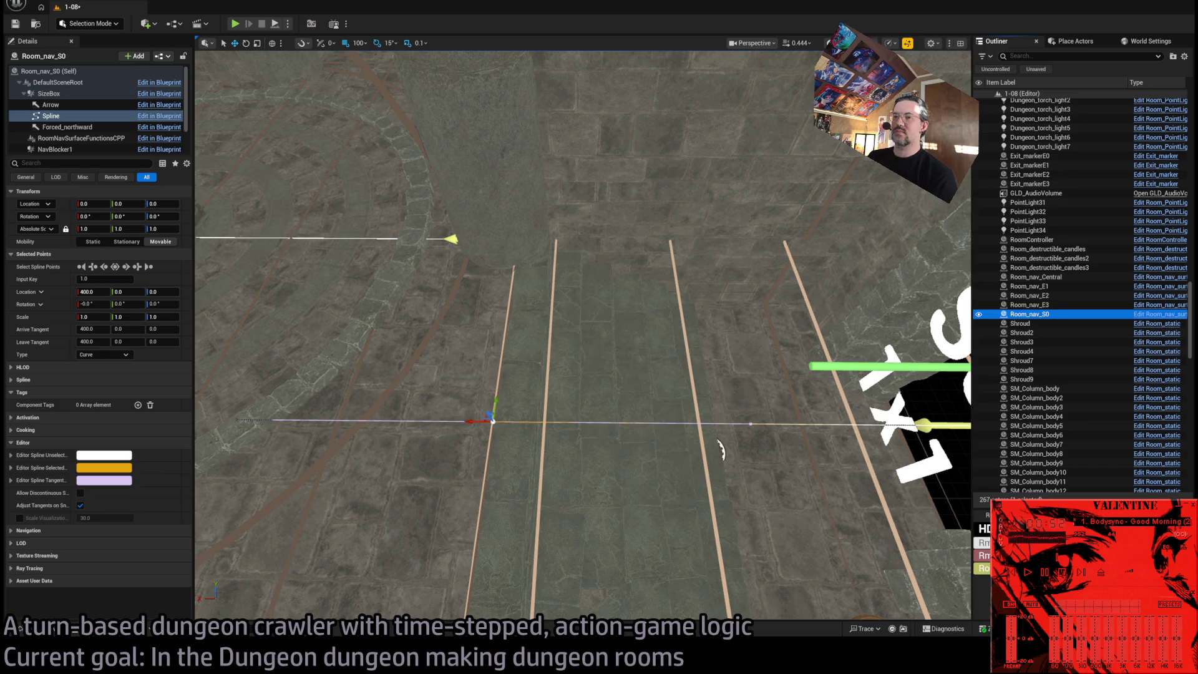
key("alt+Tab")
left_click_drag(686, 113, 686, 269)
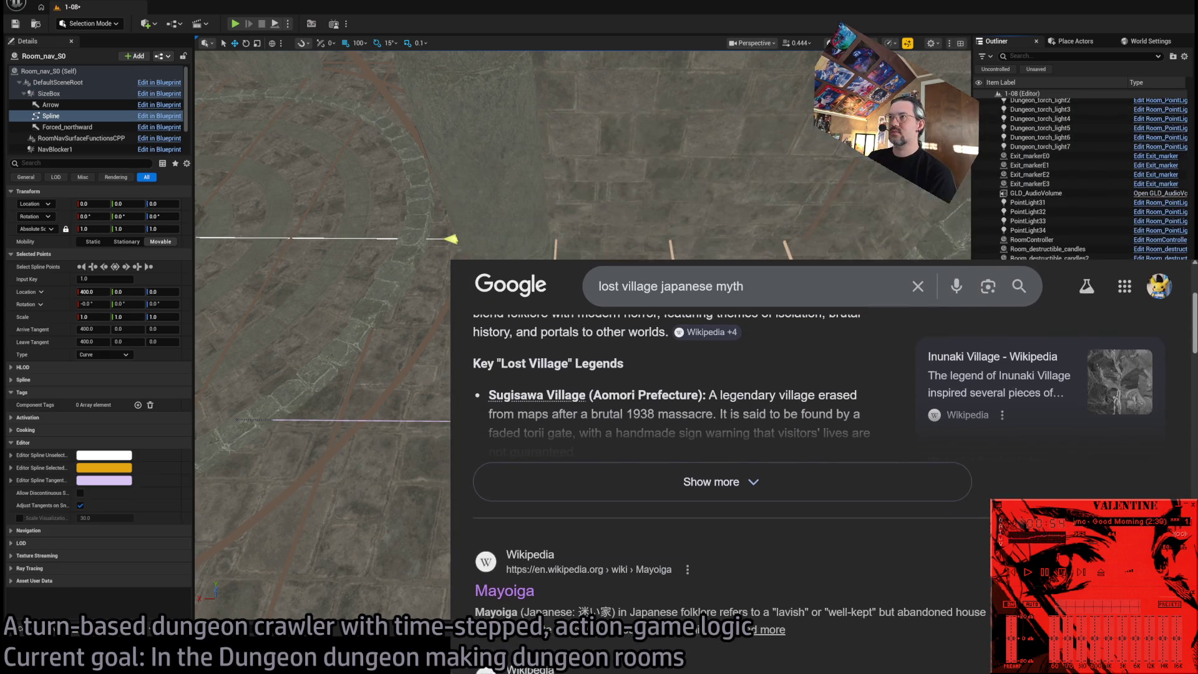
Search YouTube for ghostwire kisaragi and play the Kisaragi Station - Ghostwire: Tokyo video.
key("ctrl+t")
type("ghost")
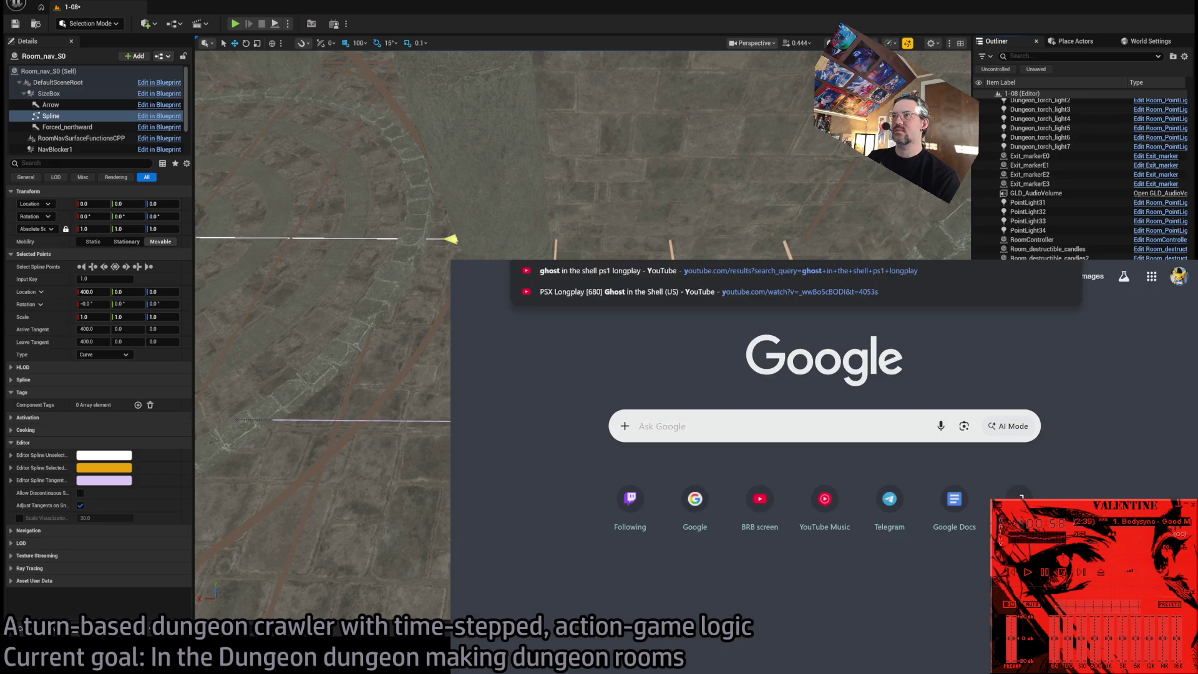
key("Return")
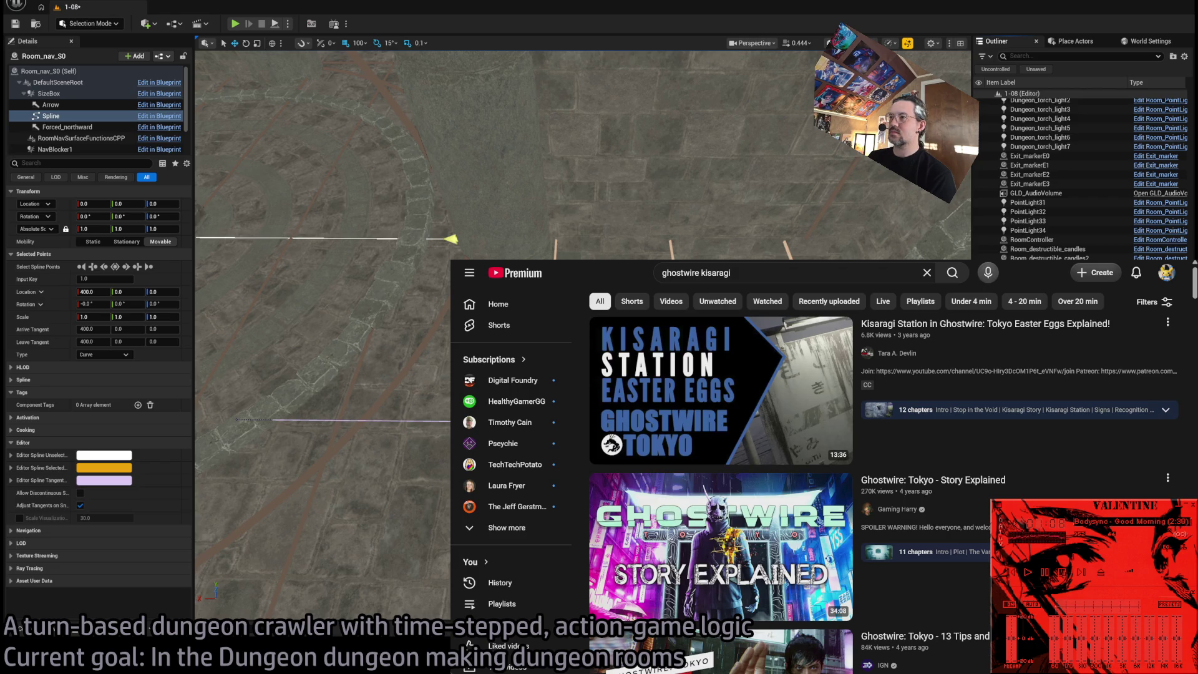
mouse_move(1007, 359)
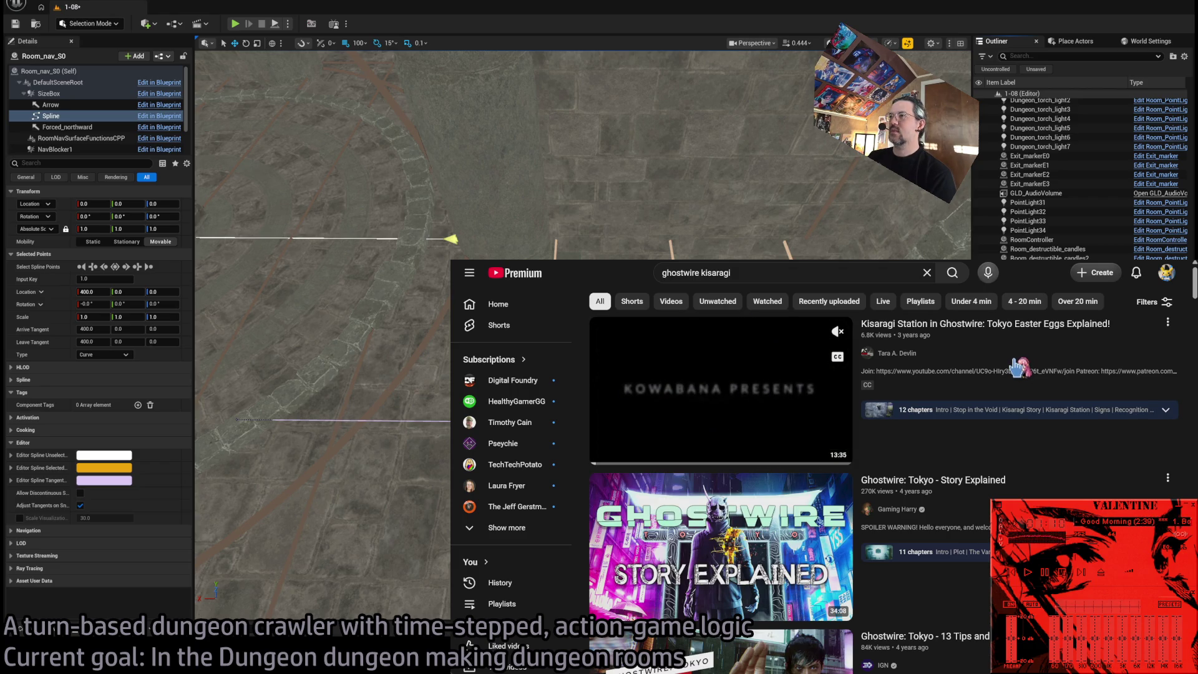
scroll(998, 358, "down", 3)
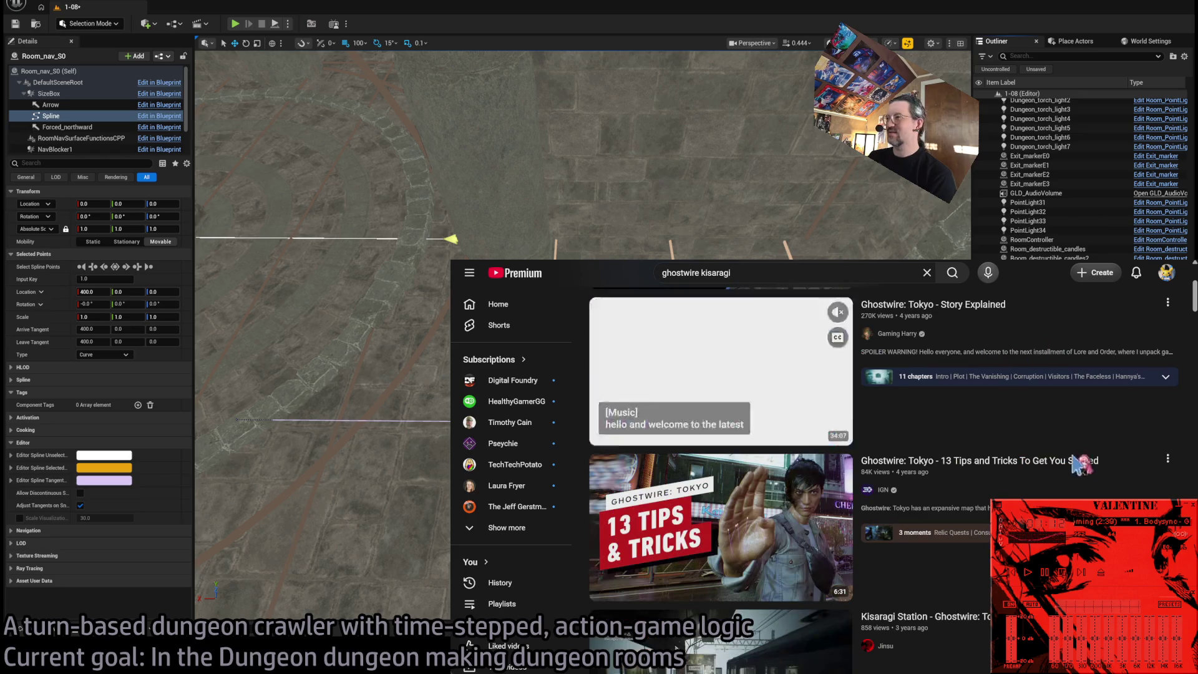
mouse_move(1086, 480)
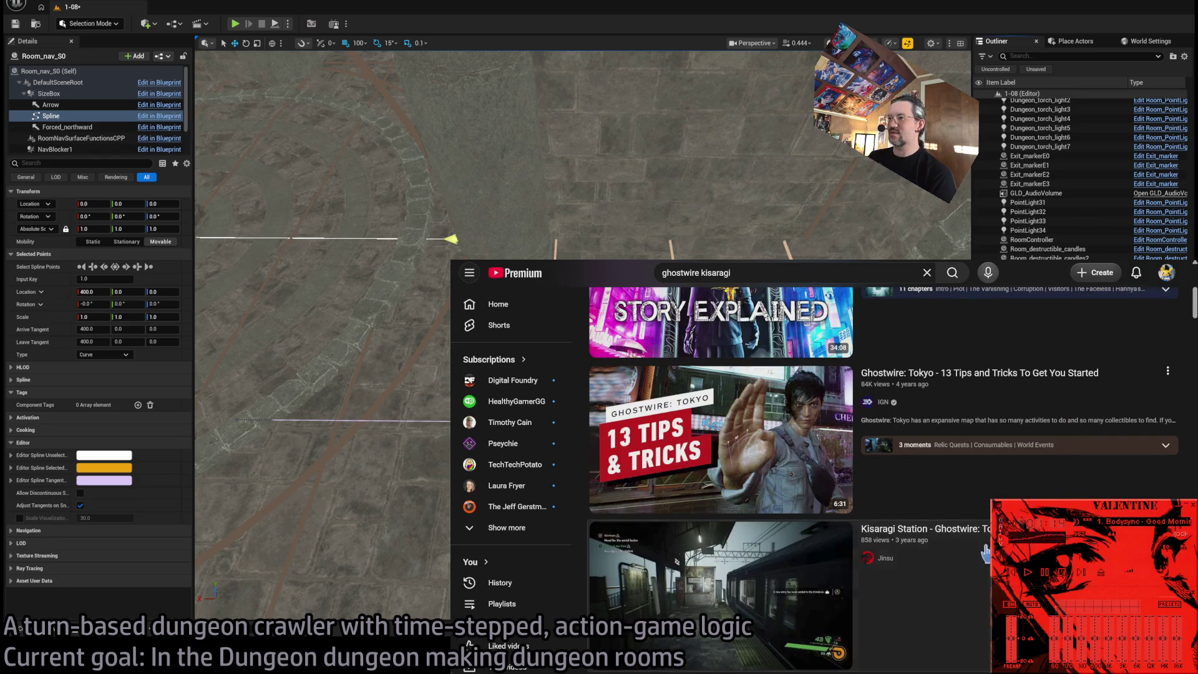
left_click(1086, 481)
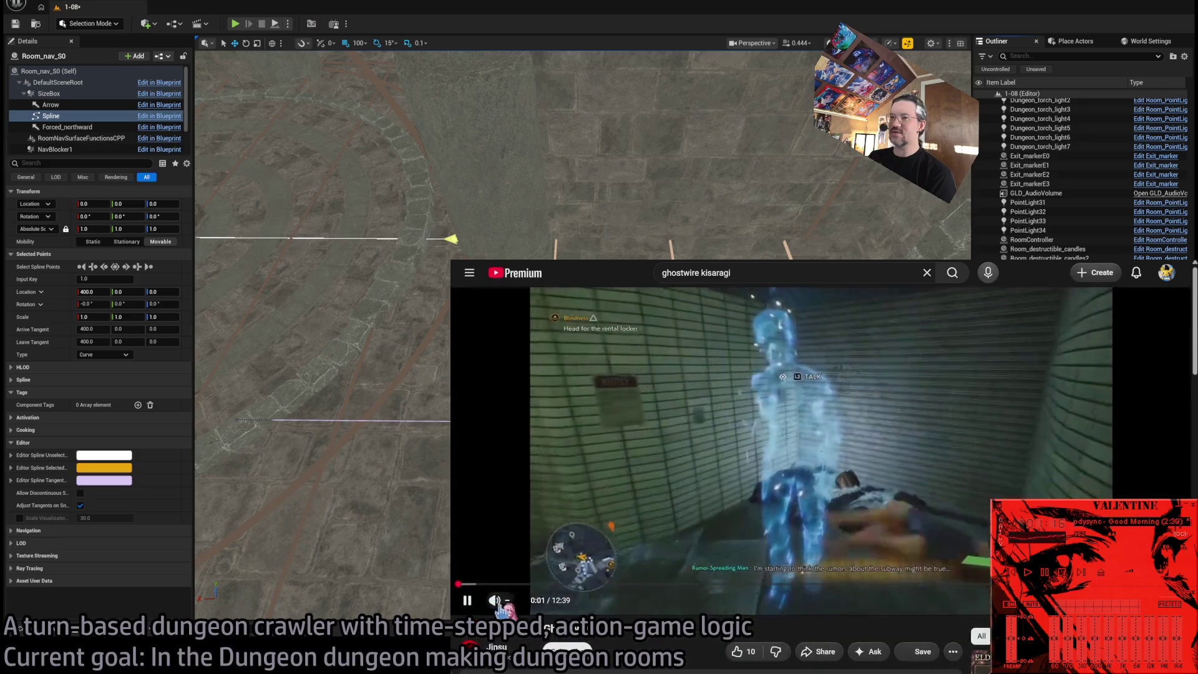
left_click(494, 600)
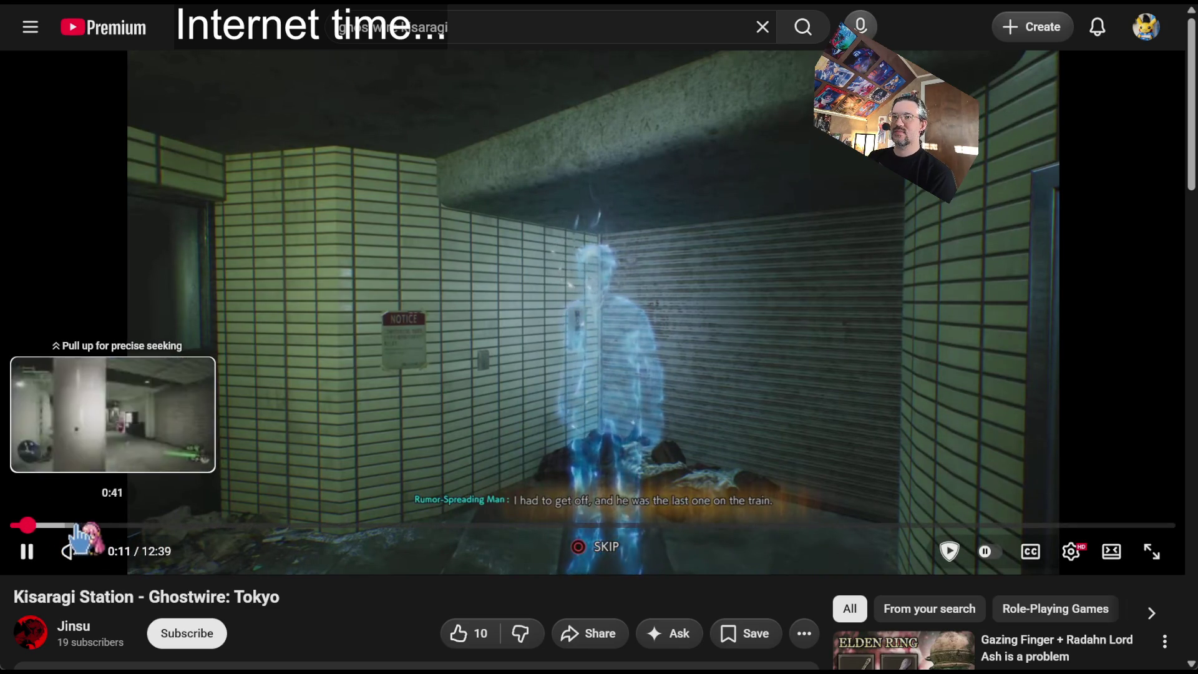
Skip forward through the Kisaragi Station video and pause it at 4:27.
left_click(97, 526)
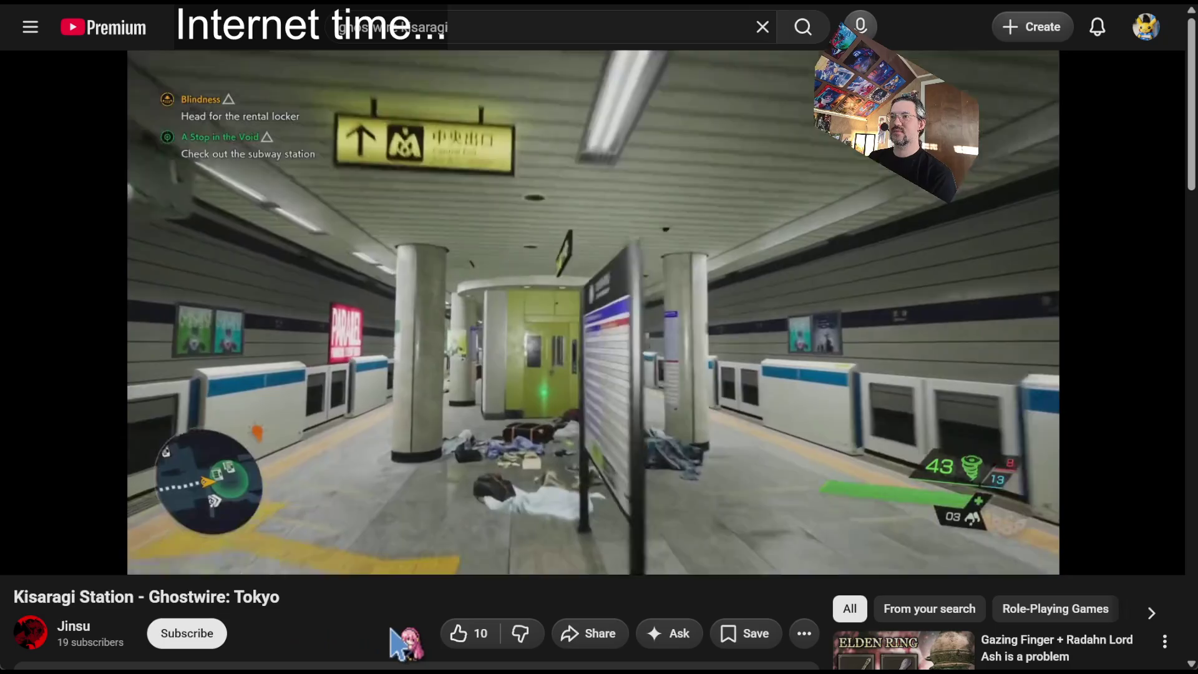
key("Right")
key("Right")
key("Right")
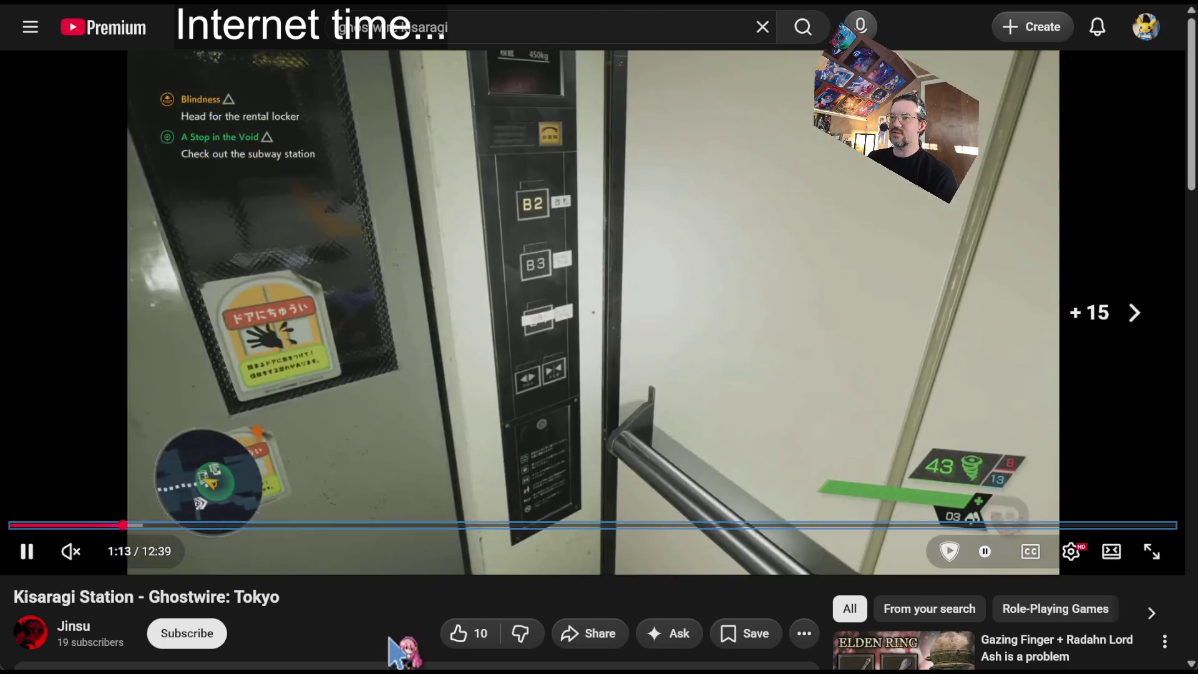
key("Right")
key("Right")
key("Right")
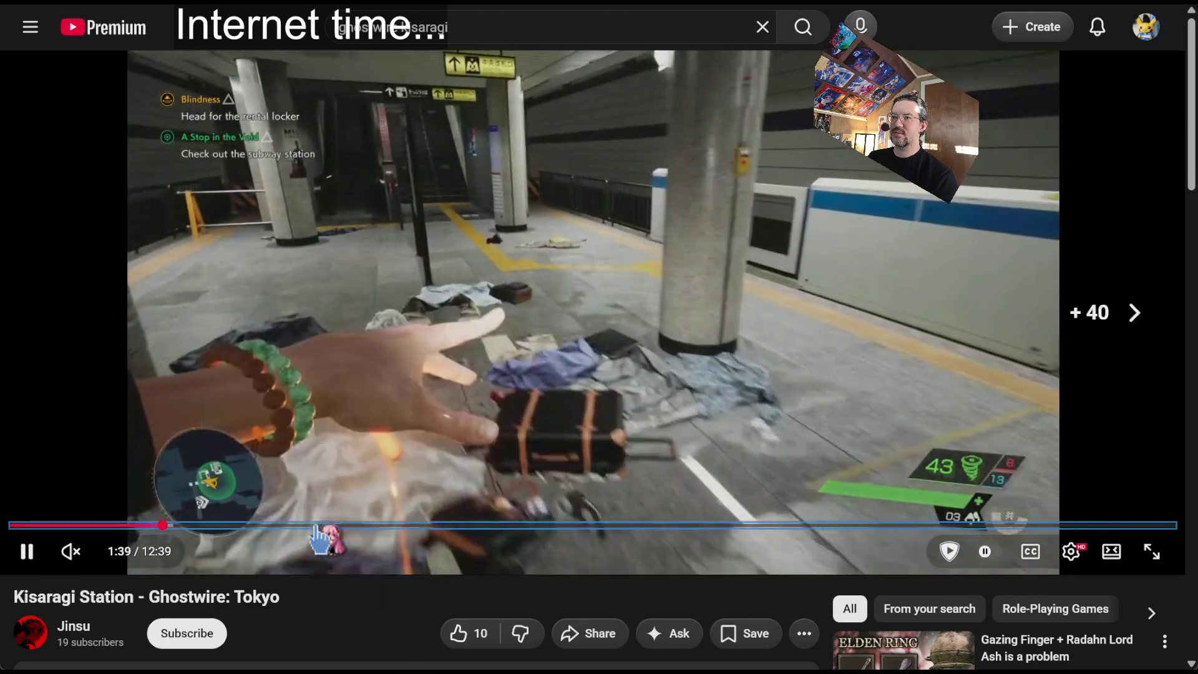
key("Right")
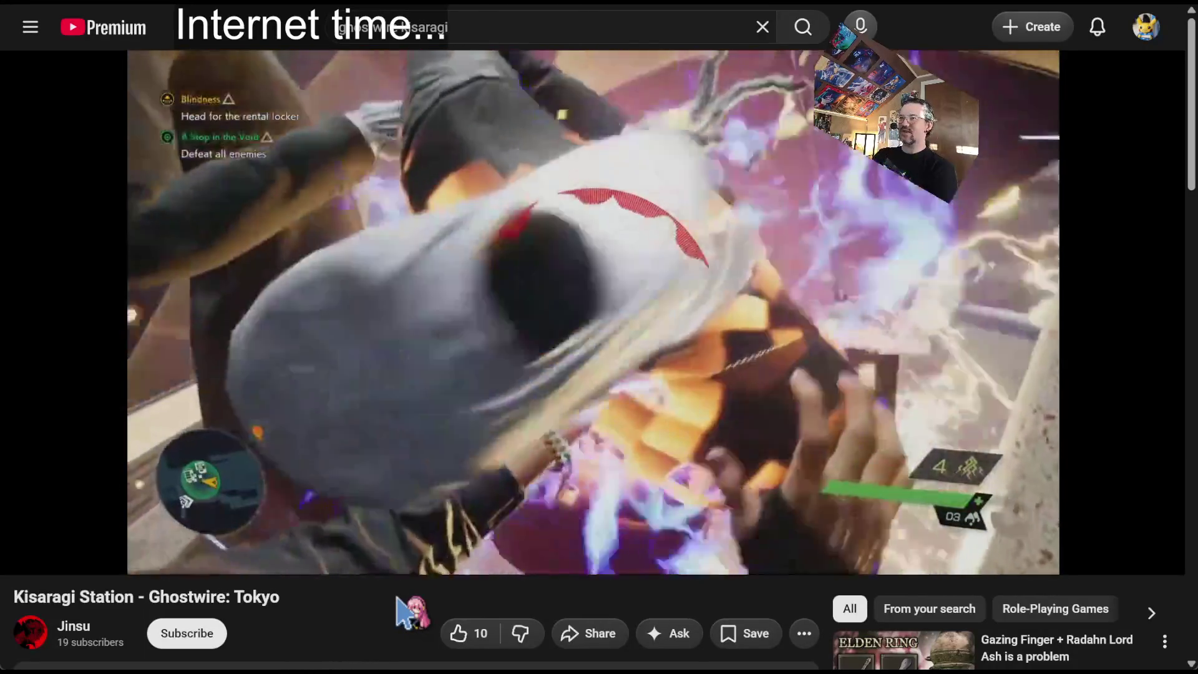
key("Right")
key("Right")
key("Right")
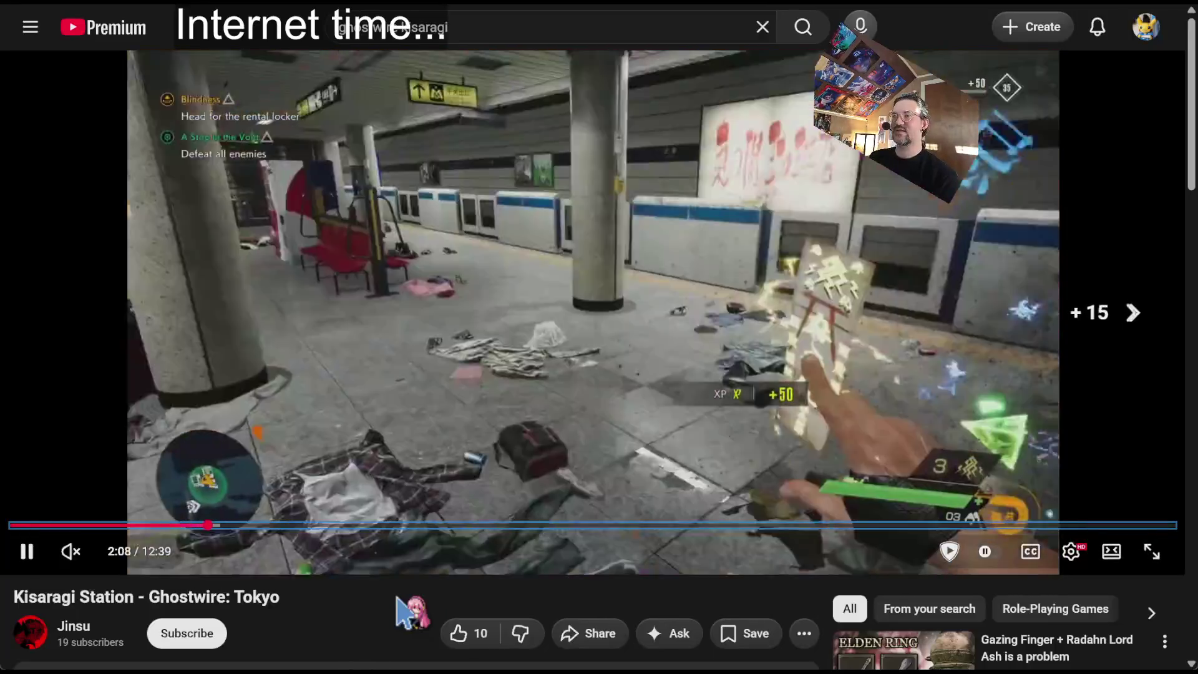
key("Right")
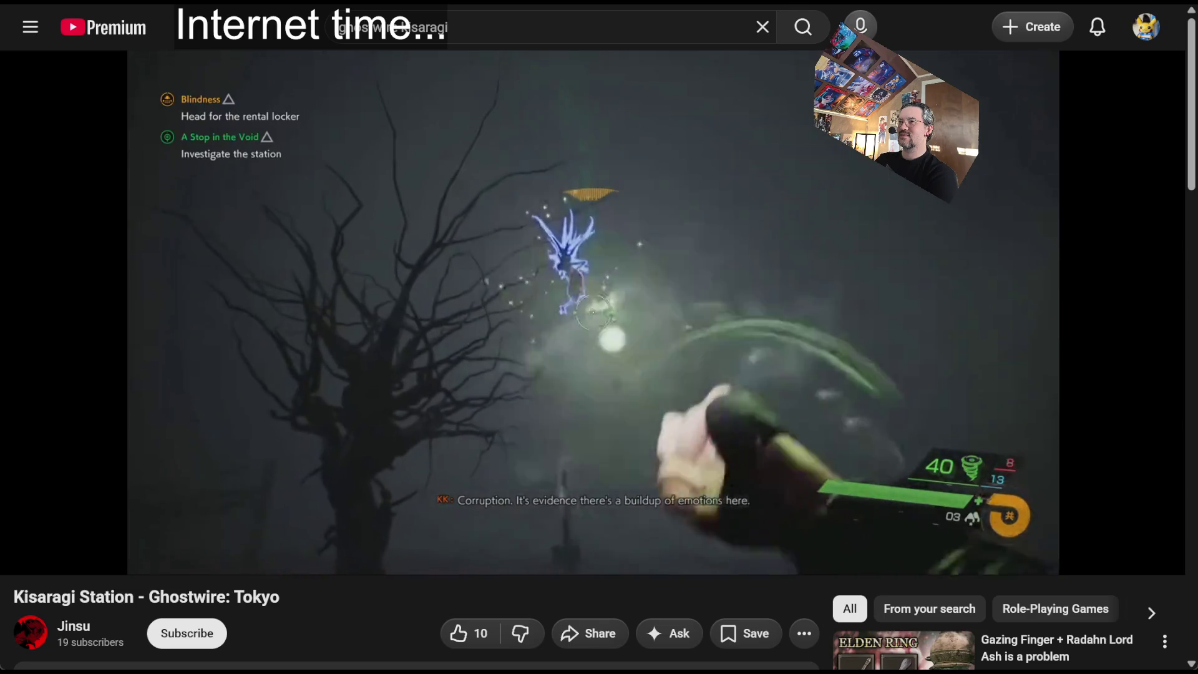
key("space")
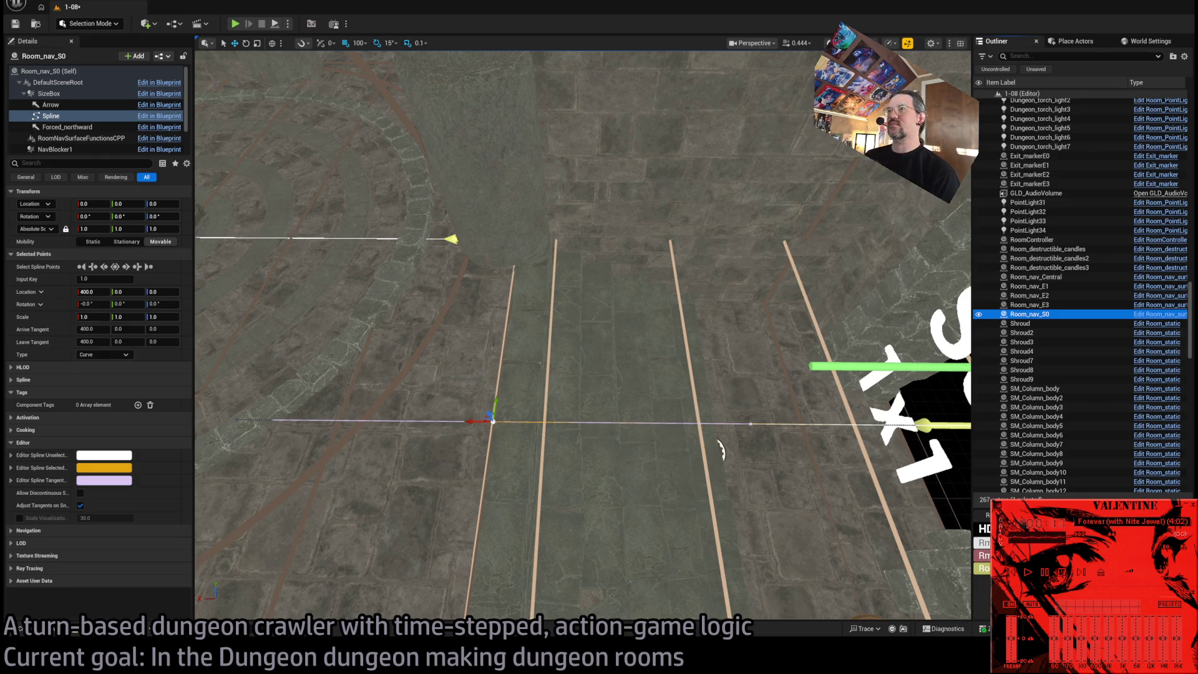
Select Room_nav_S0 and Alt-drag a copy, Room_nav_S1, into the next room near X 2100, Y 1600.
mouse_move(721, 449)
left_mouse_down()
mouse_move(549, 476)
mouse_move(608, 517)
mouse_move(574, 480)
left_mouse_up()
left_click(623, 450)
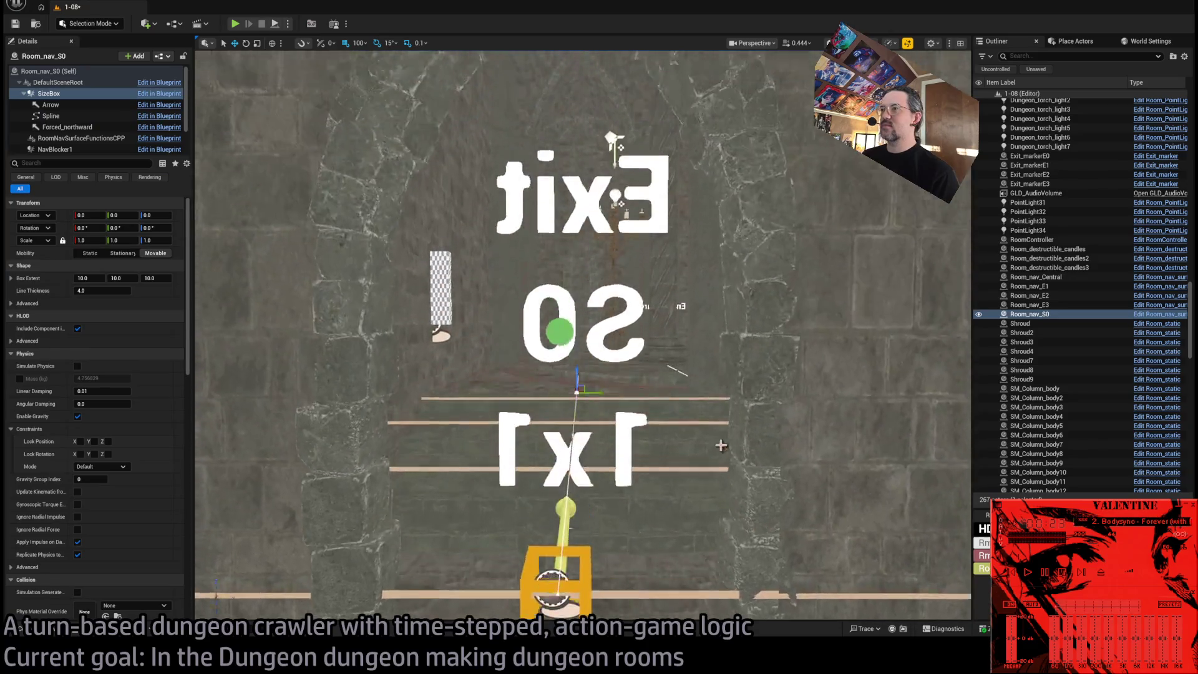
left_click_drag(739, 469, 686, 499)
left_click(537, 391)
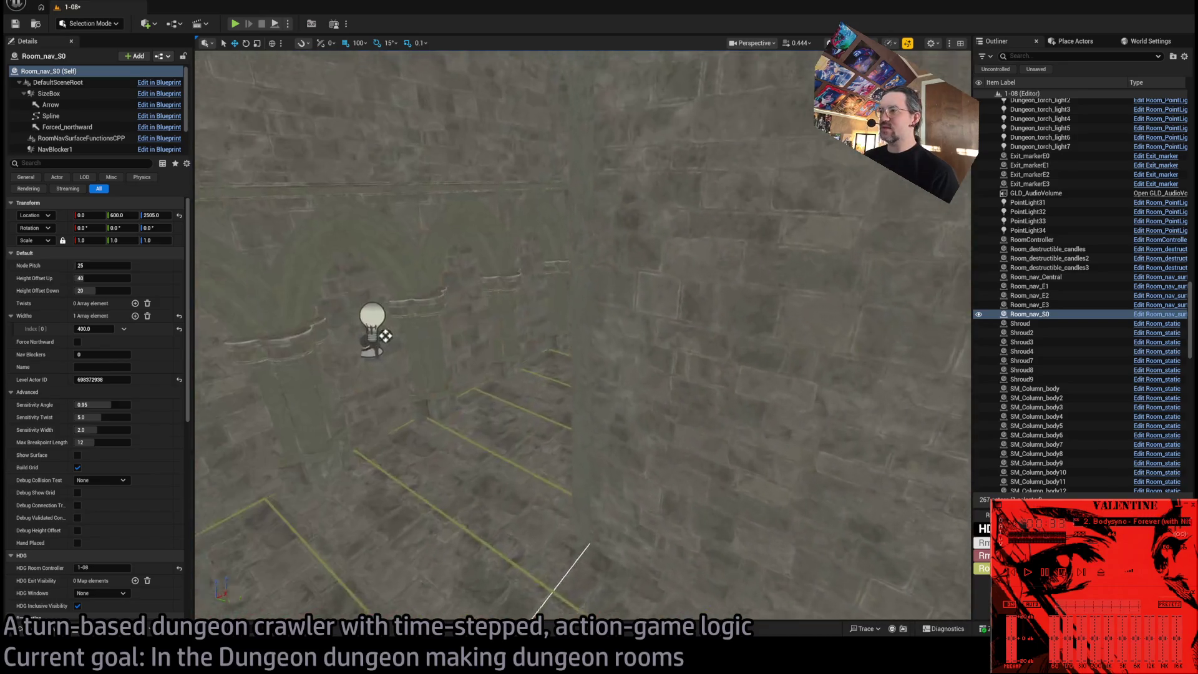
key("w")
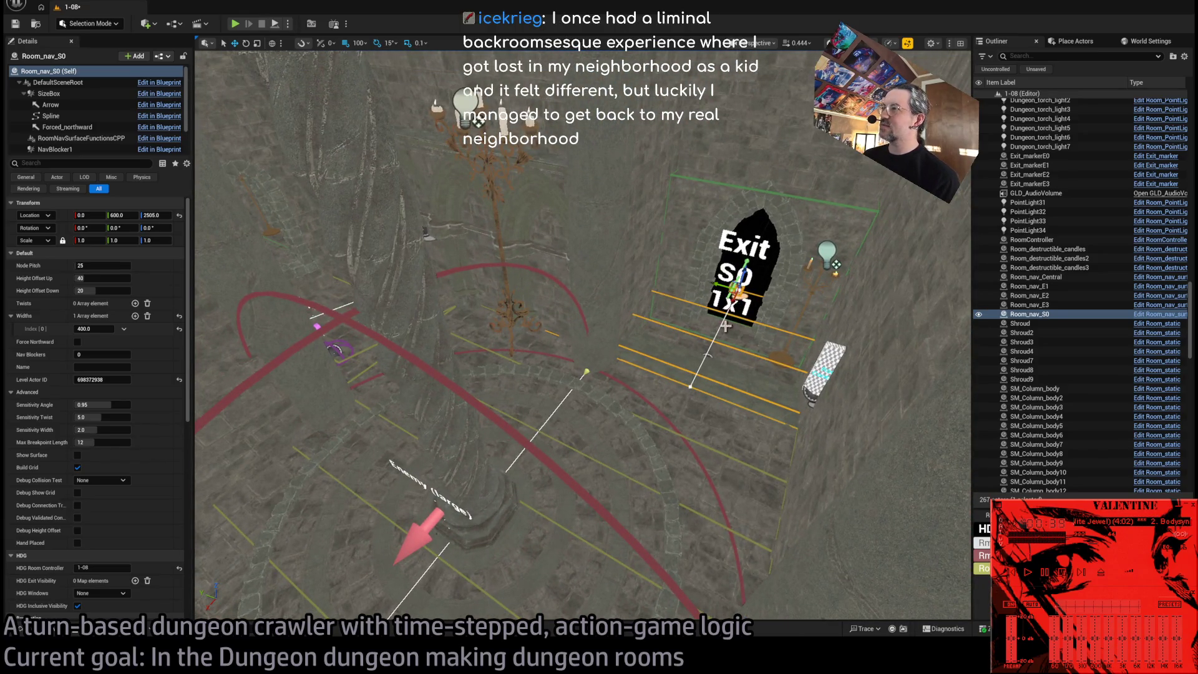
left_click_drag(734, 303, 624, 513)
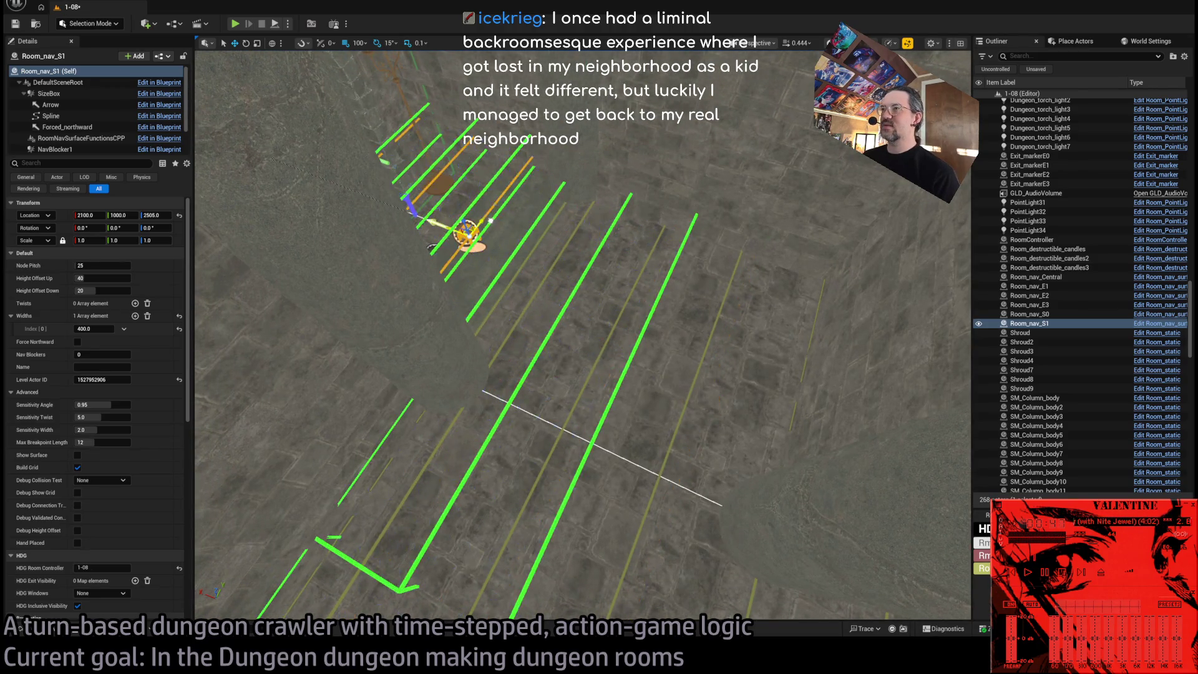
Fly to Room_nav_S1 and drag it along X to 2000.
key("w")
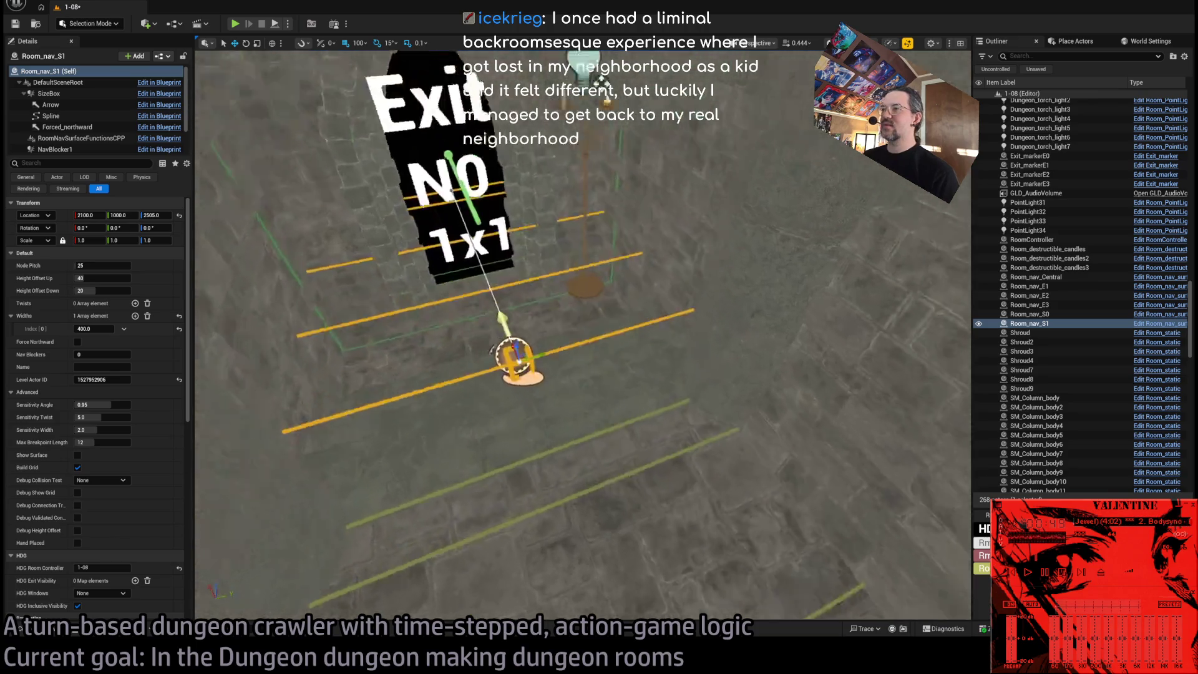
key("w")
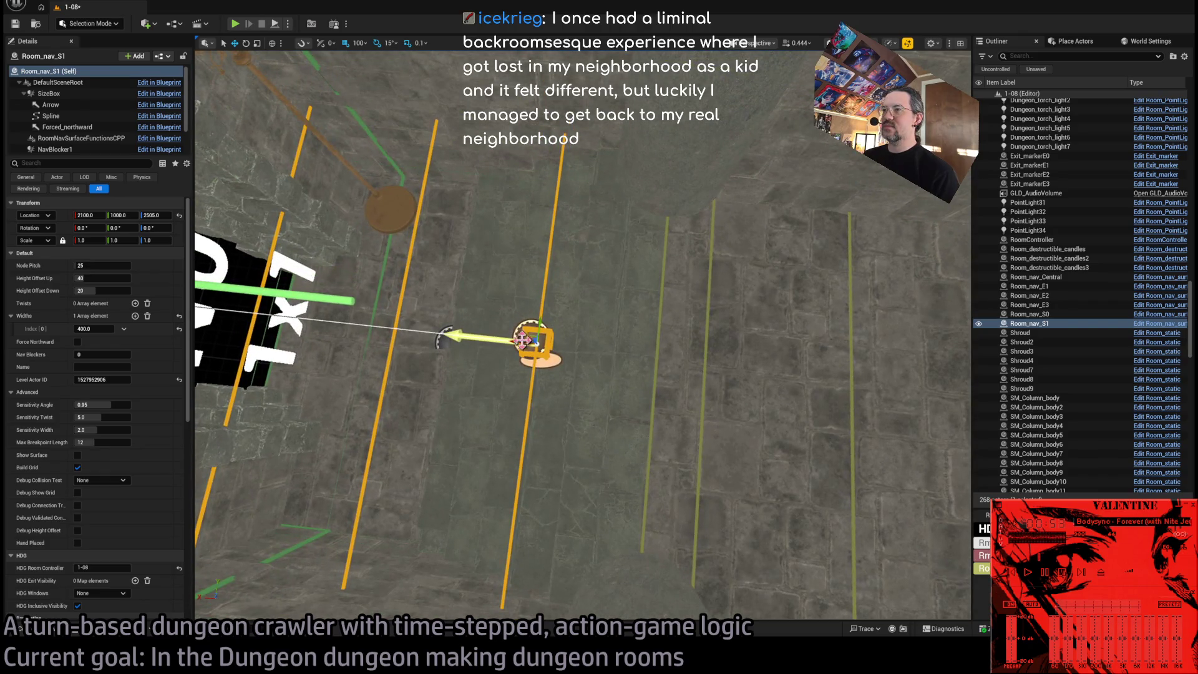
left_click_drag(497, 312, 436, 313)
left_click_drag(504, 384, 619, 370)
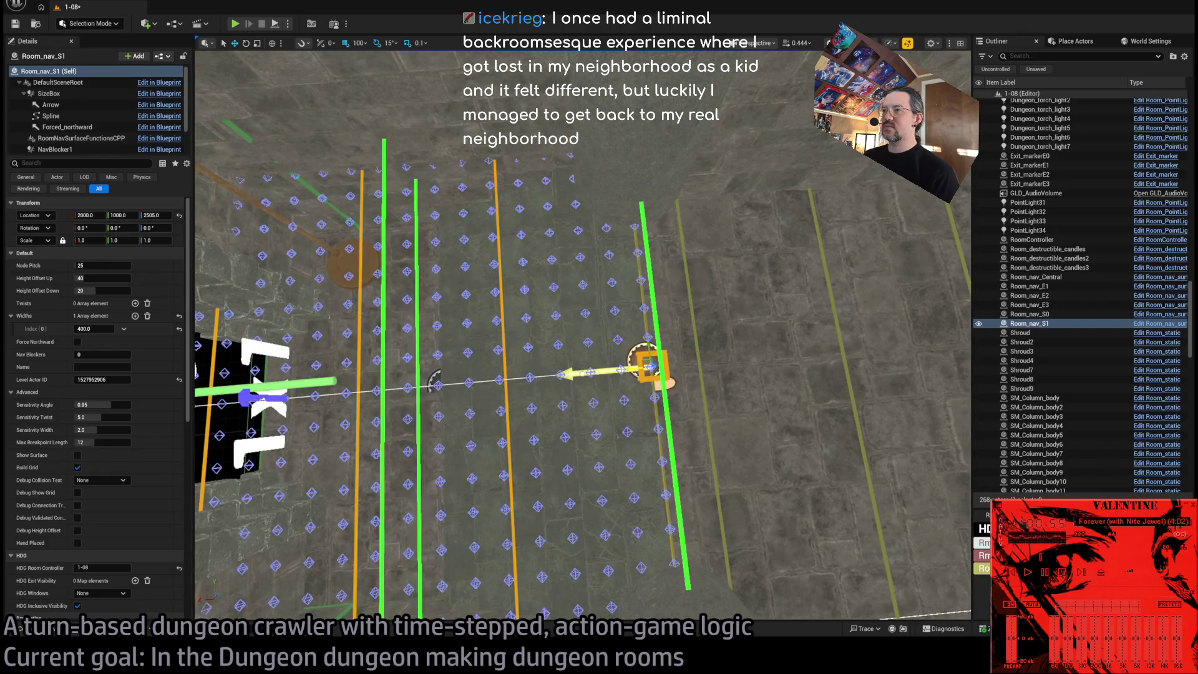
mouse_move(675, 455)
left_mouse_down()
mouse_move(592, 437)
mouse_move(630, 443)
mouse_move(611, 444)
left_mouse_up()
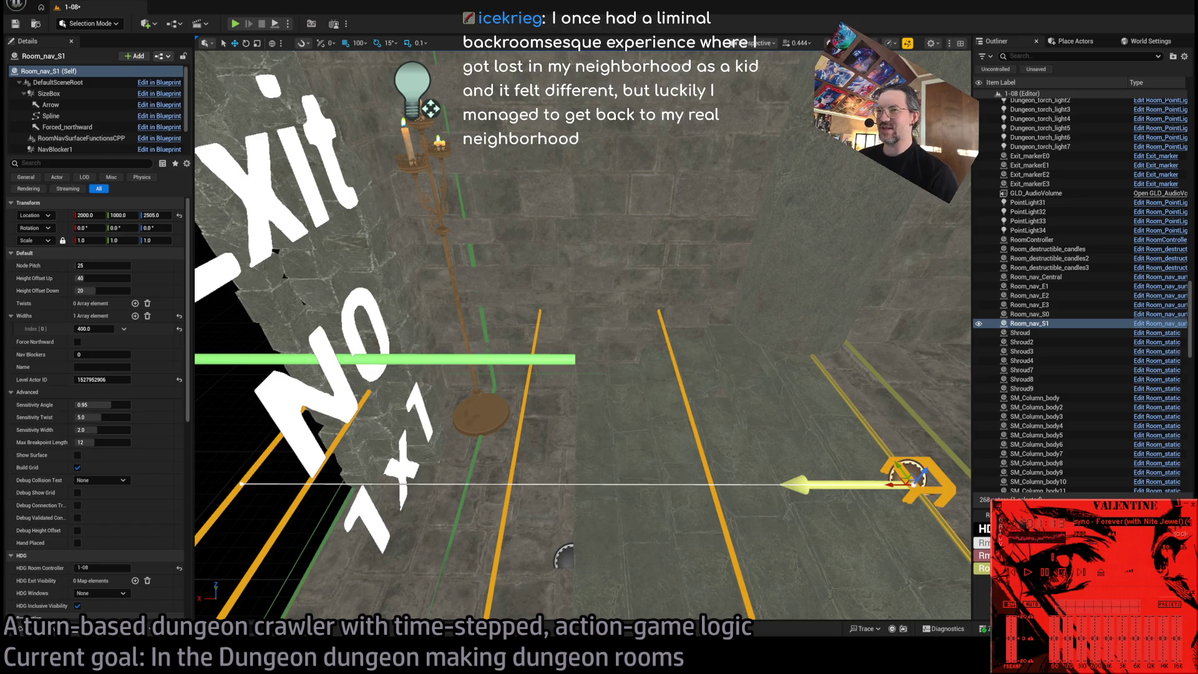
Check Room_nav_S1's placement against Room_nav_S0 and the Exit N0 doorway.
key("f")
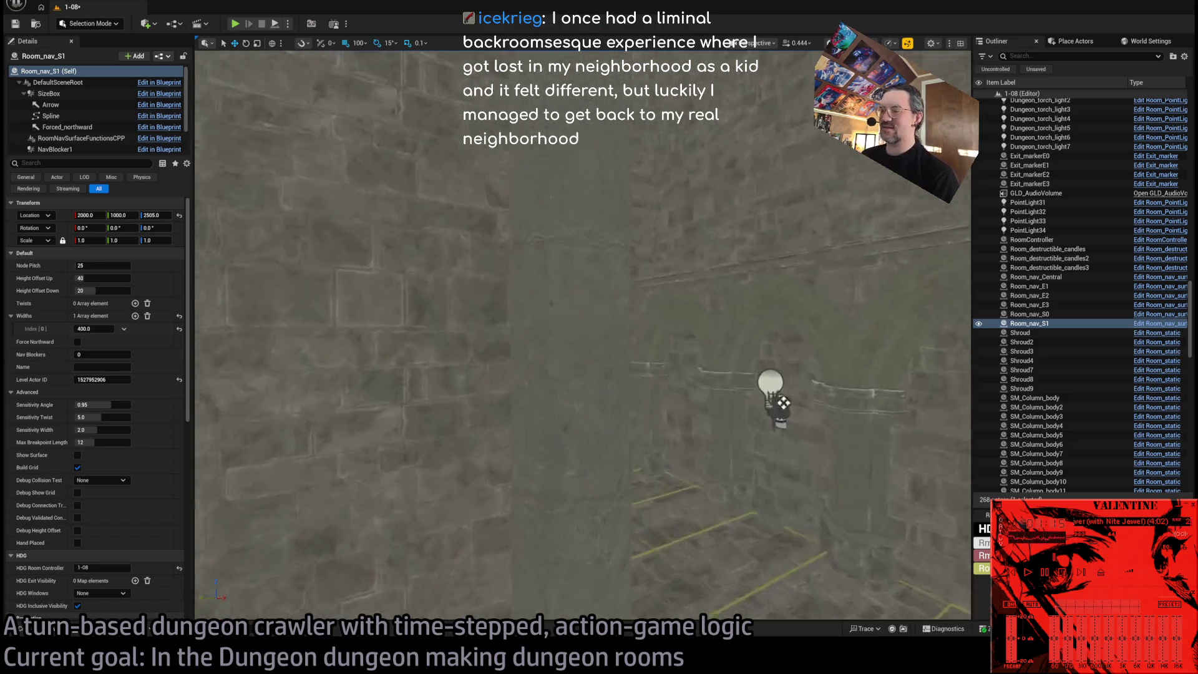
scroll(584, 337, "up", 6)
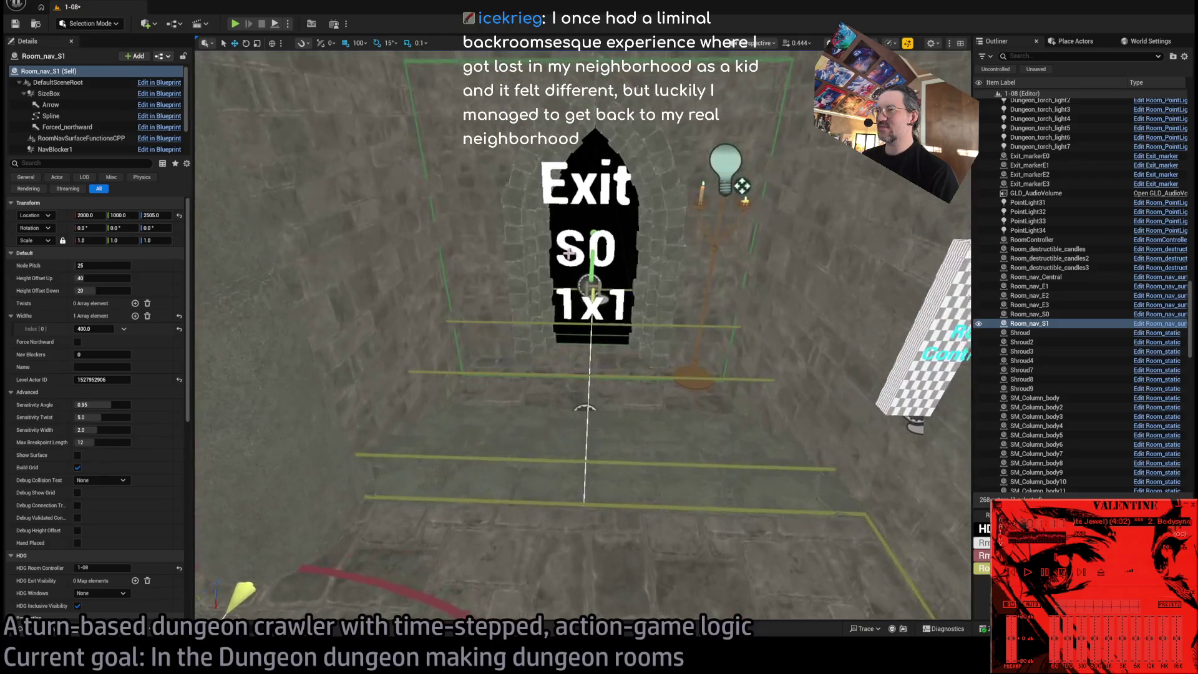
left_click(599, 285)
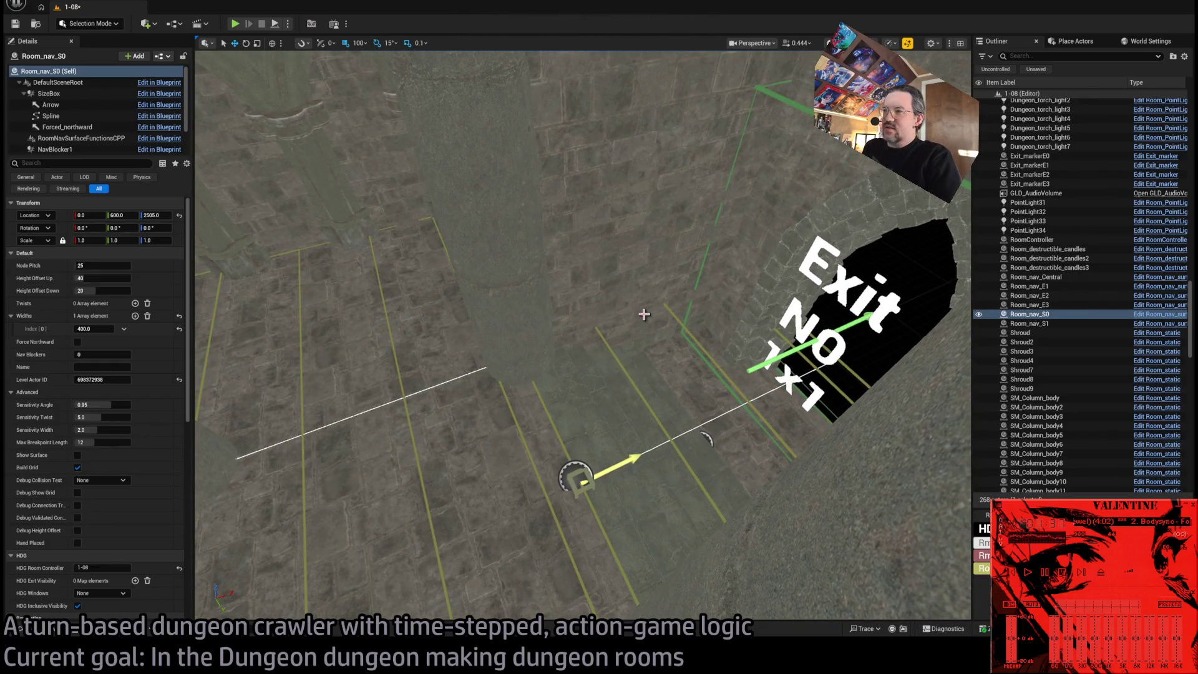
left_click(621, 355)
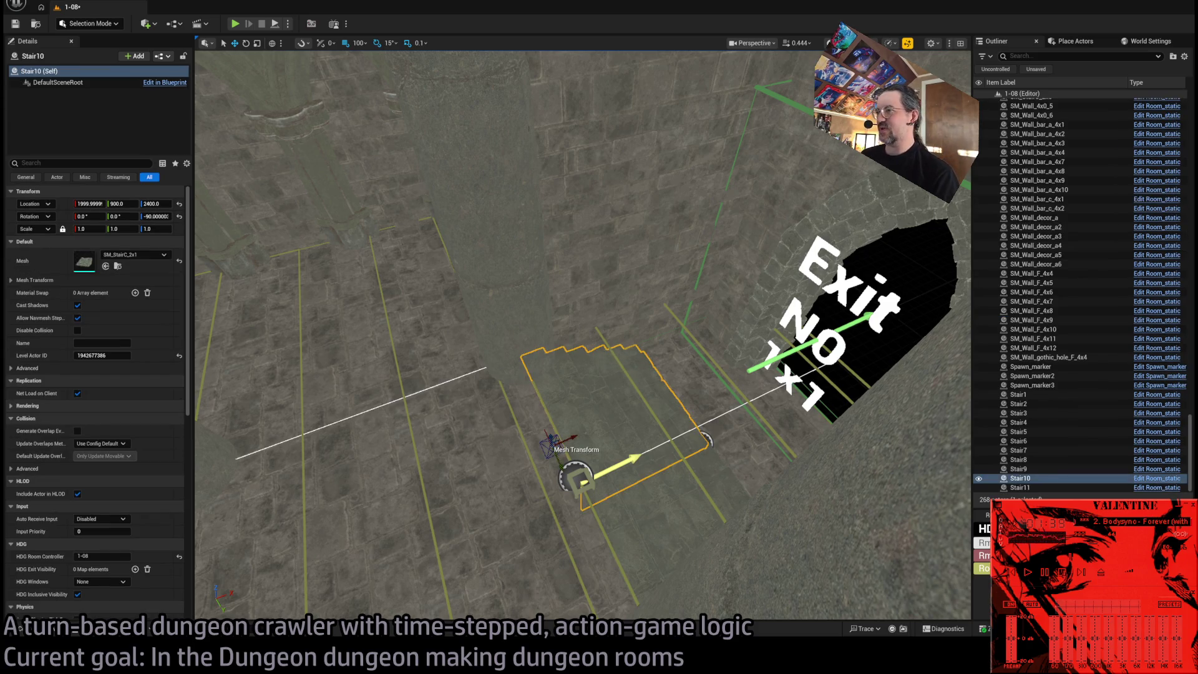
left_click(620, 354)
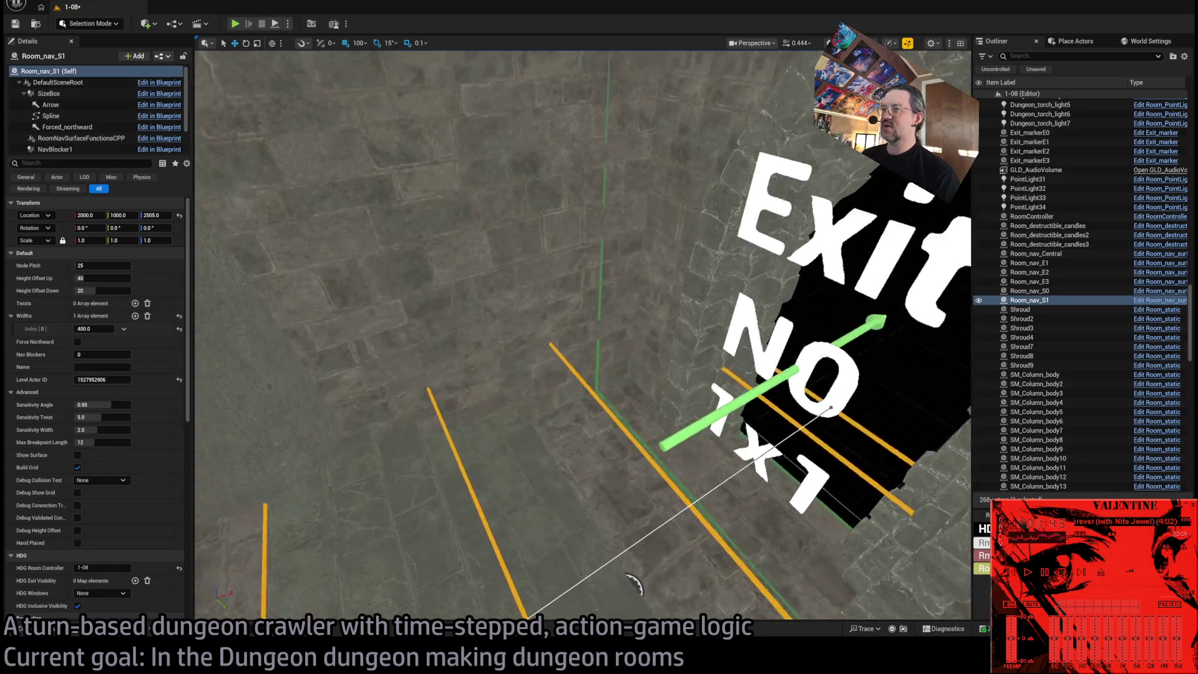
key("w")
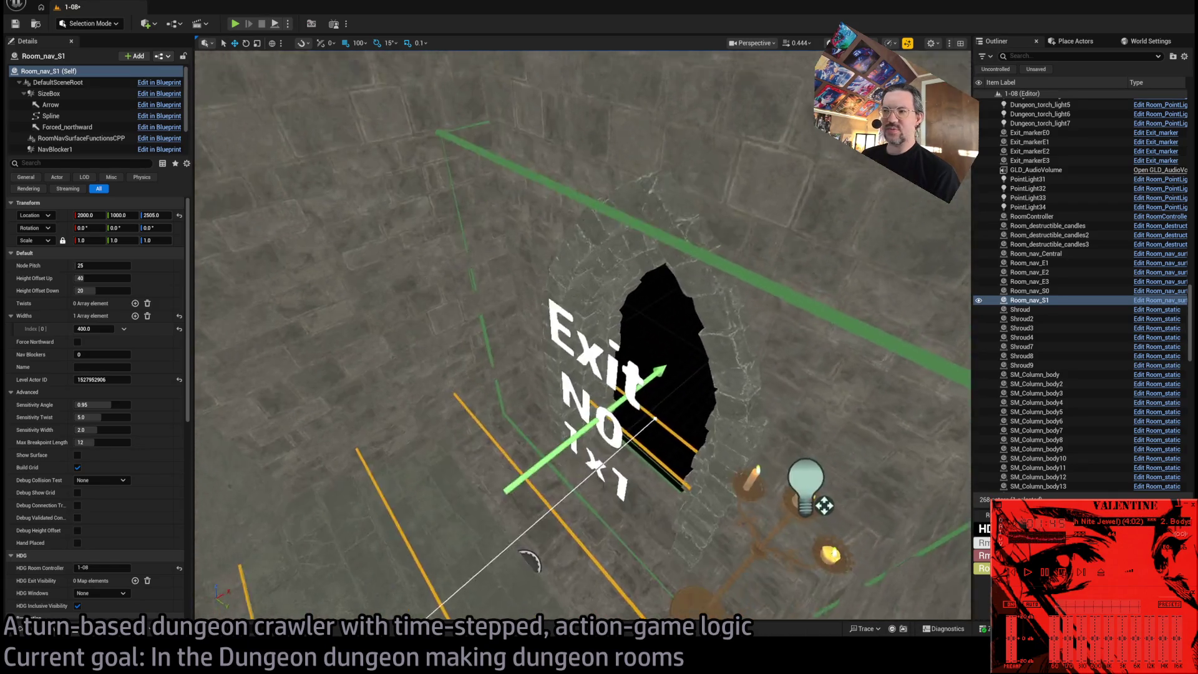
key("s")
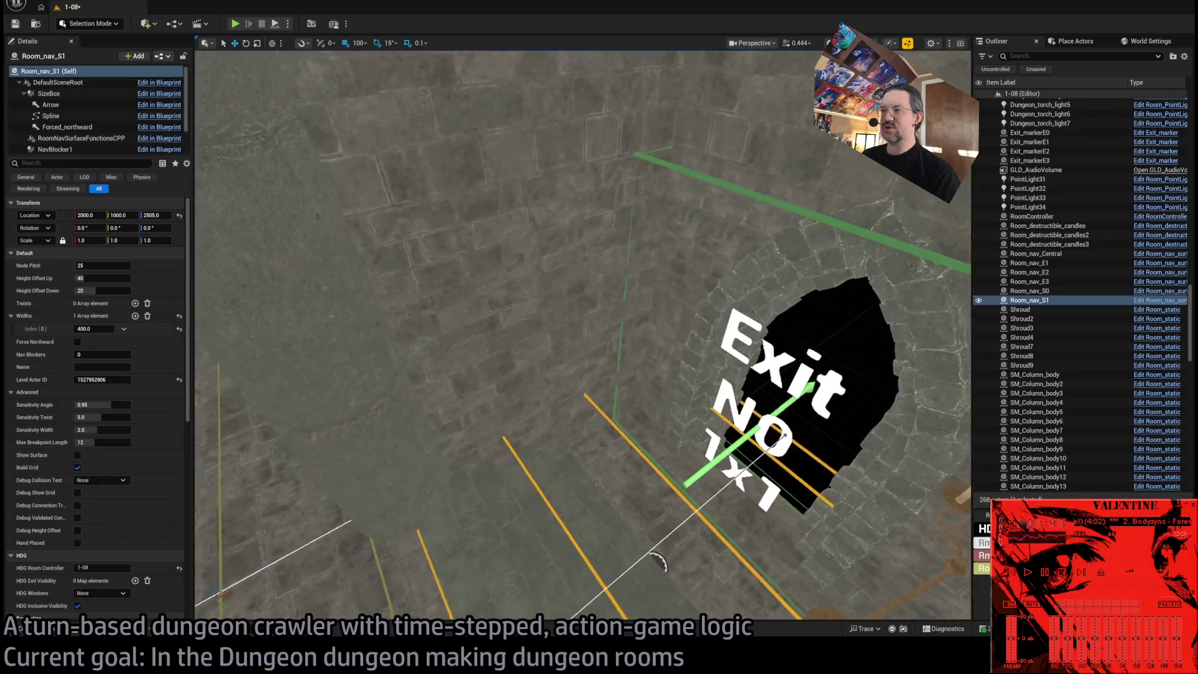
key("w")
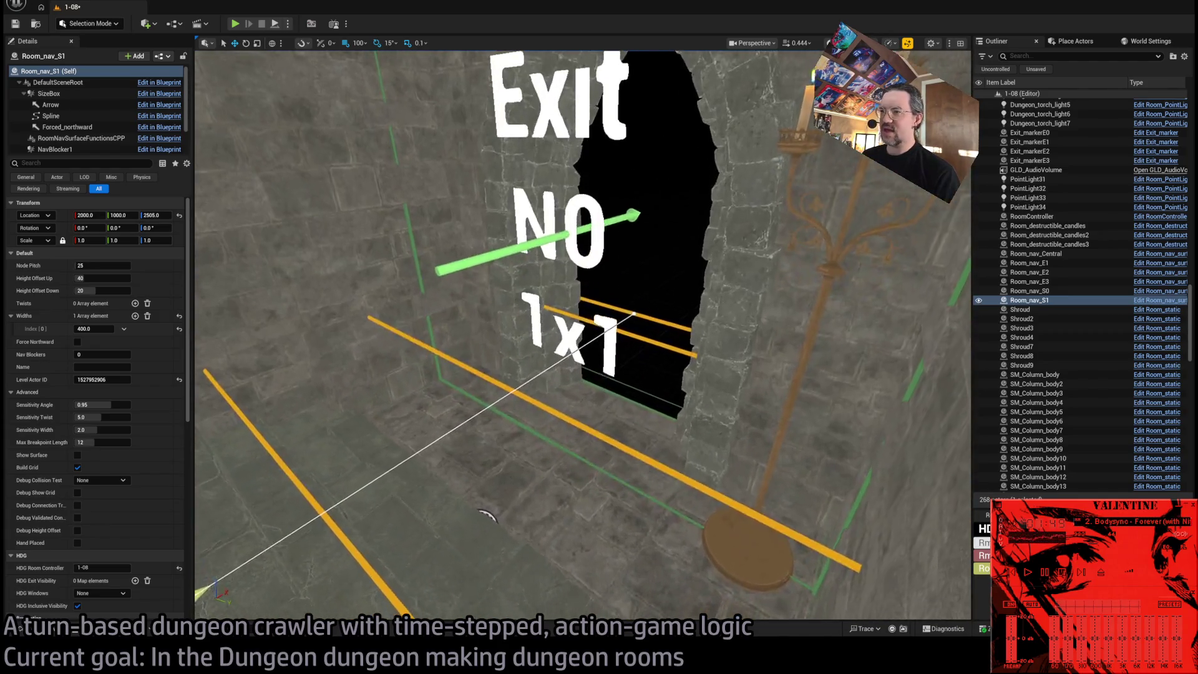
key("s")
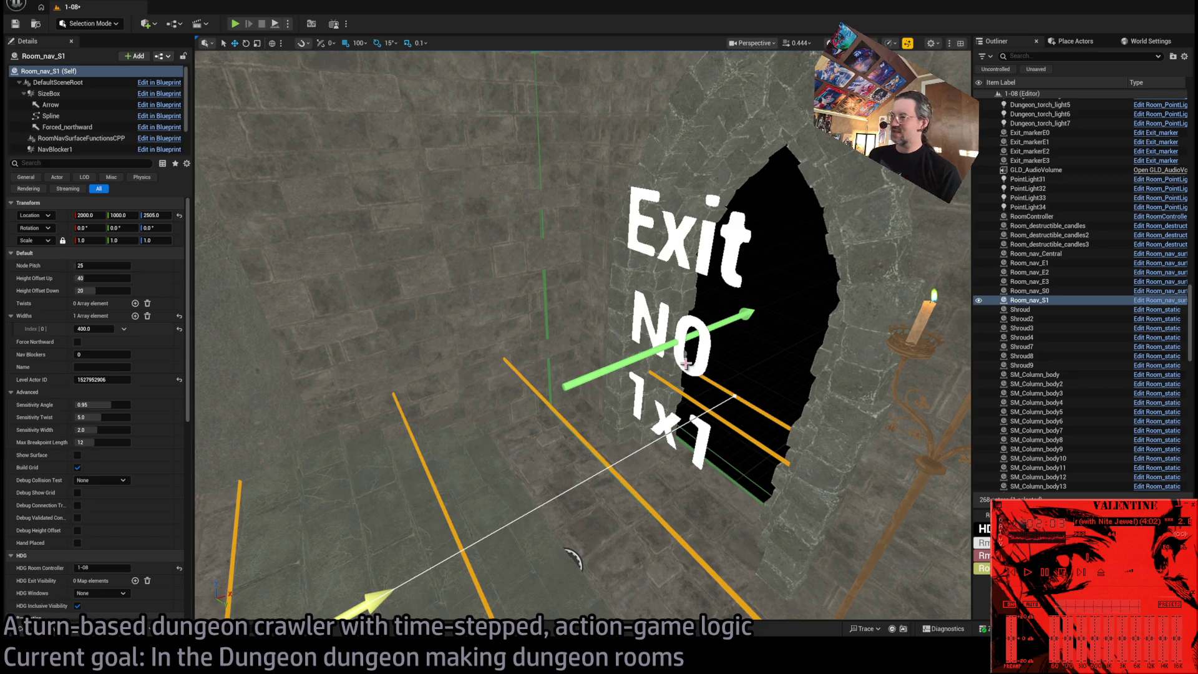
mouse_move(754, 414)
left_mouse_down()
mouse_move(627, 452)
mouse_move(601, 383)
mouse_move(631, 283)
mouse_move(741, 422)
left_mouse_up()
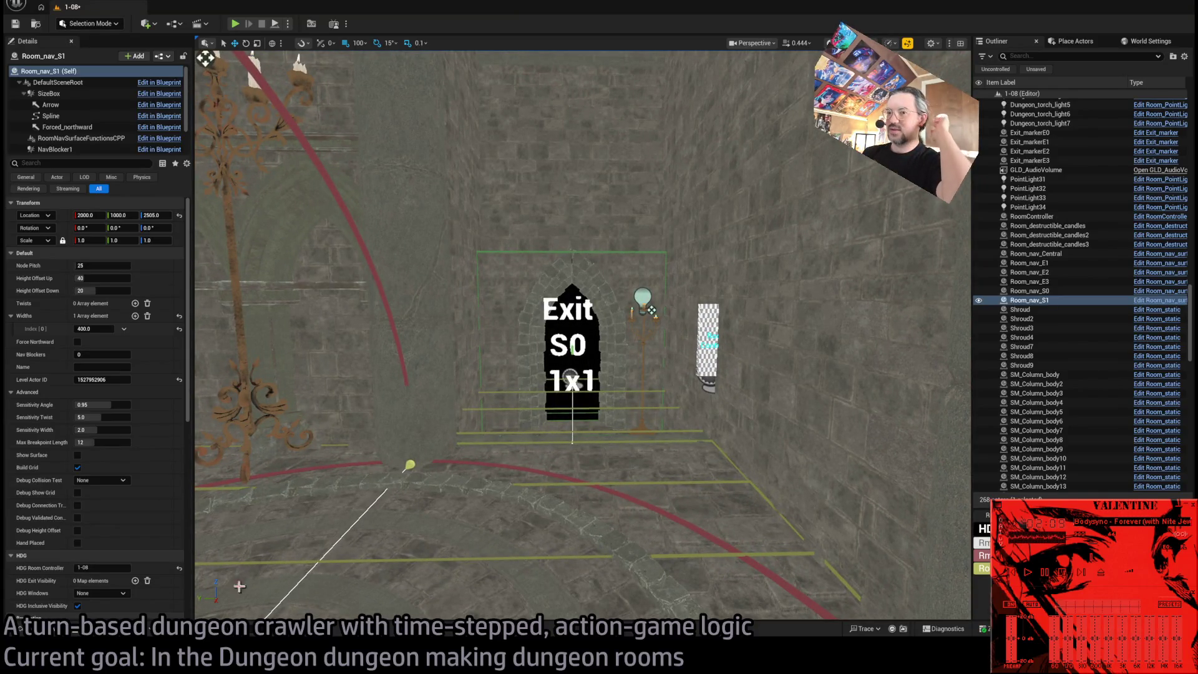
key("alt+Tab")
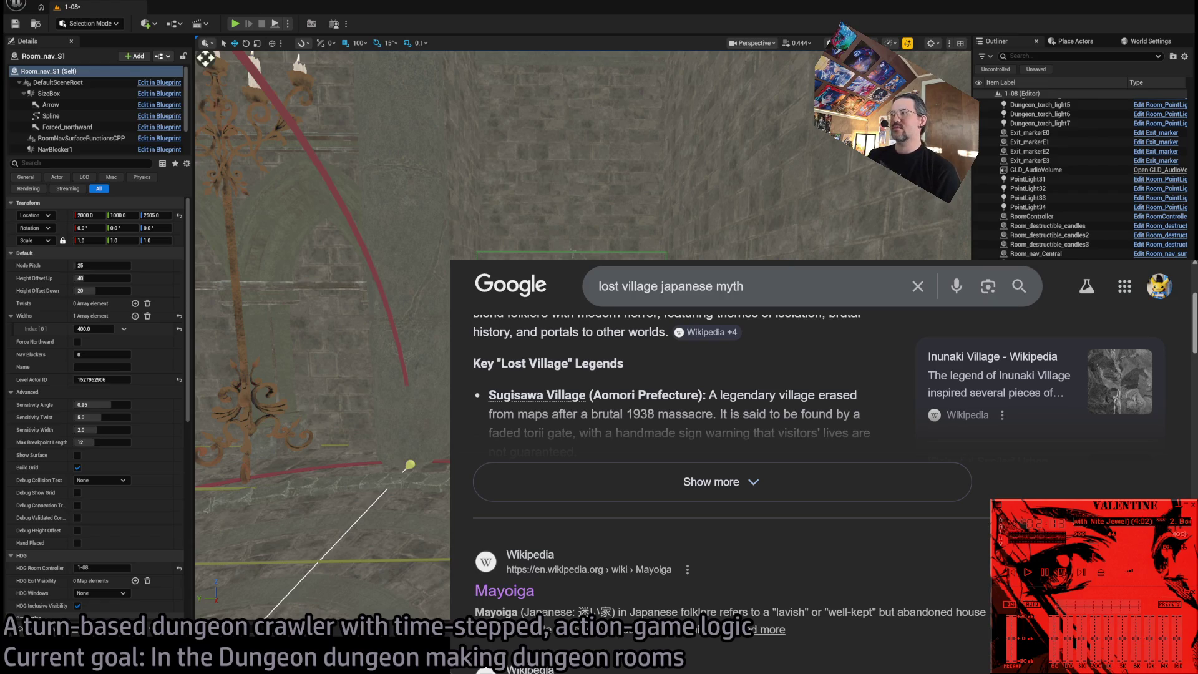
key("alt+Tab")
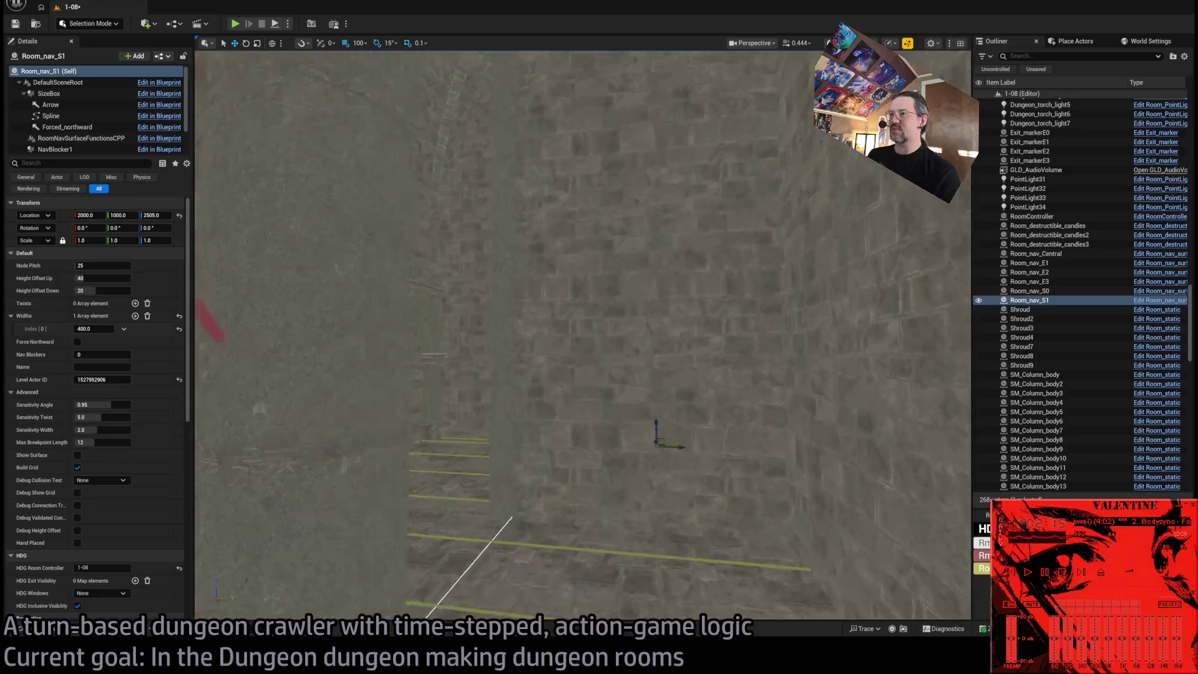
scroll(583, 334, "up", 10)
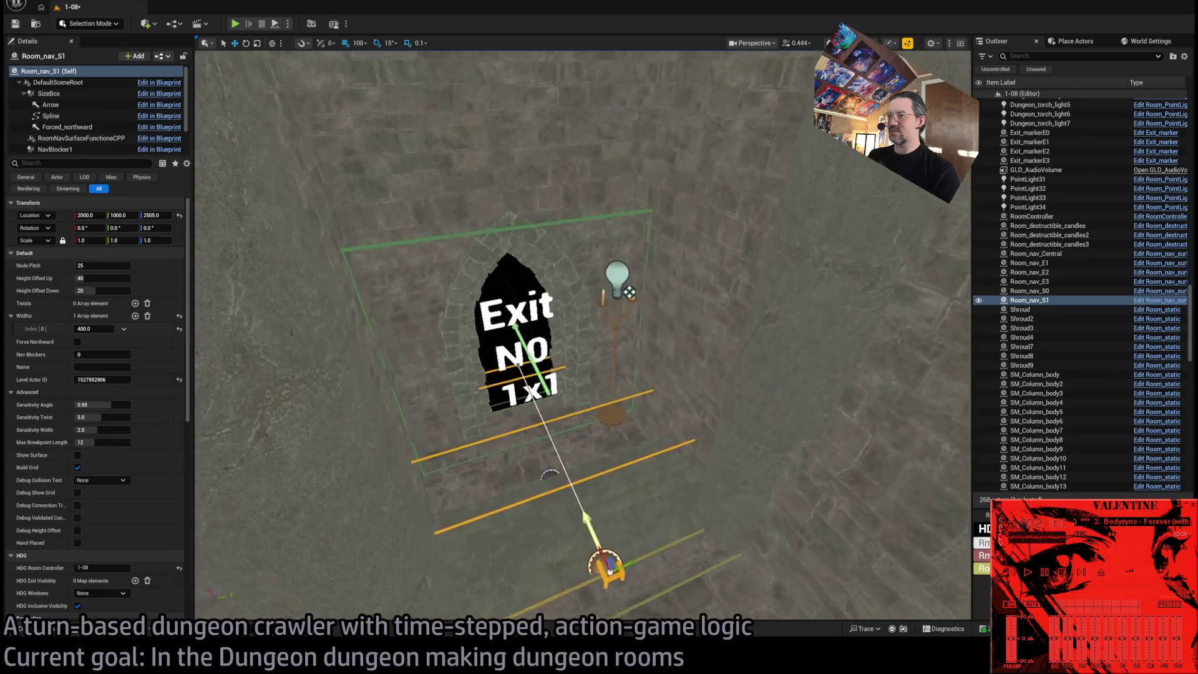
scroll(583, 335, "down", 10)
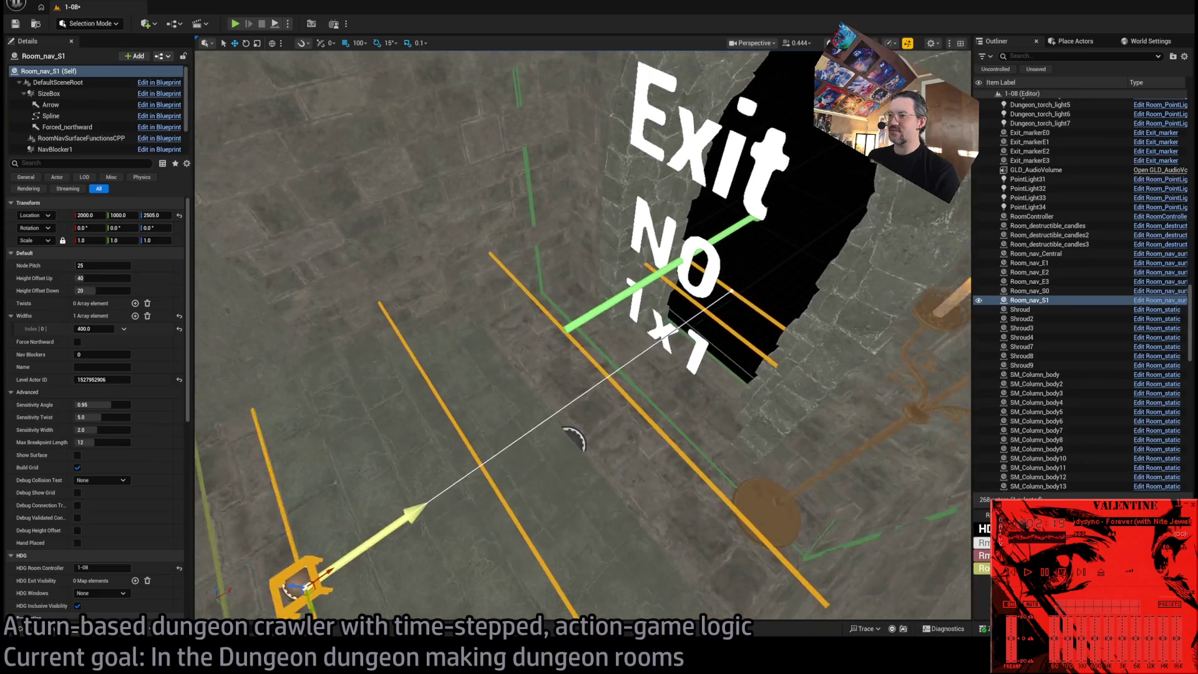
scroll(725, 455, "up", 10)
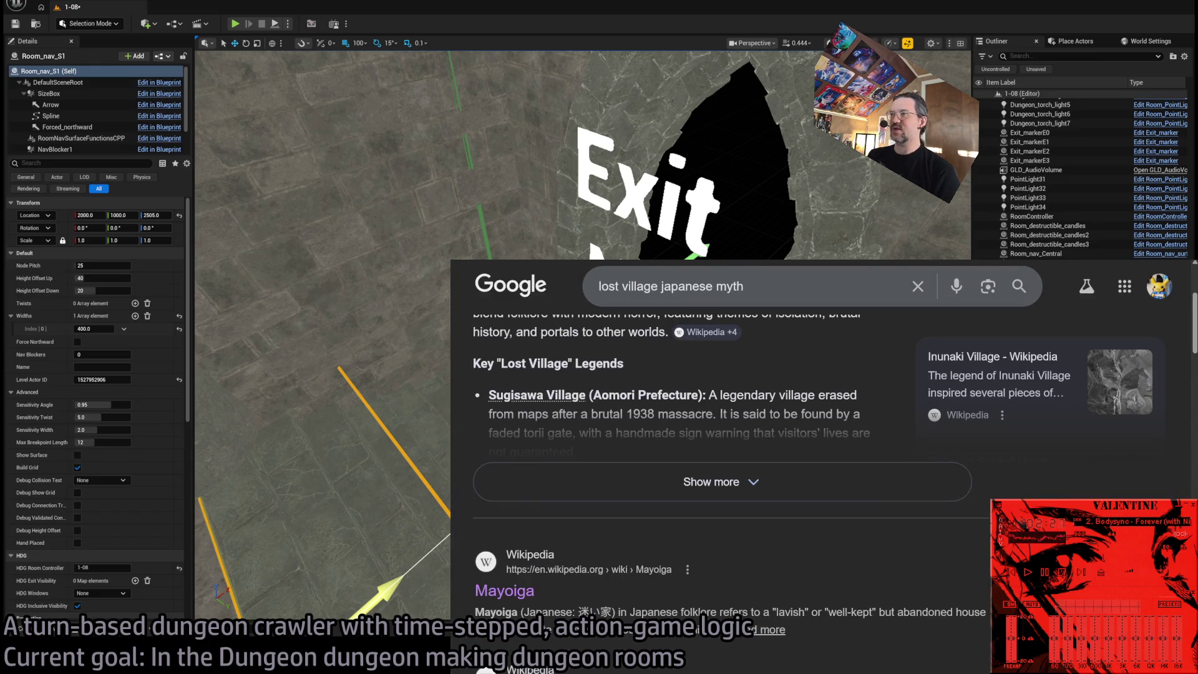
key("ctrl+t")
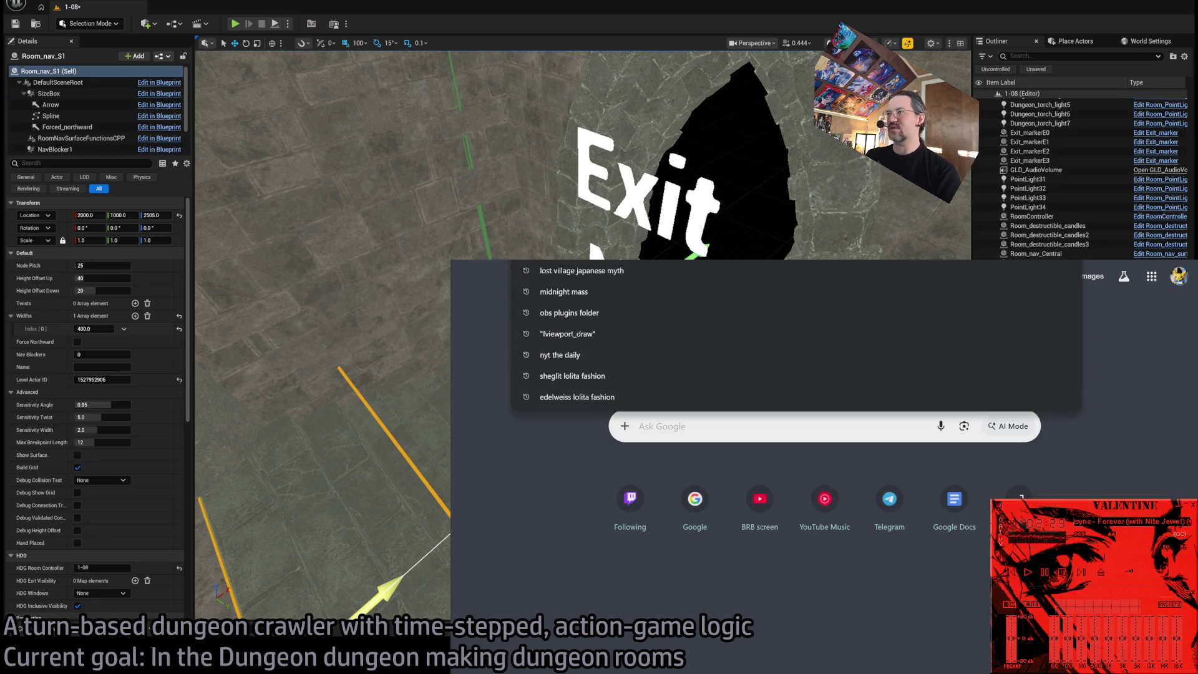
type("y")
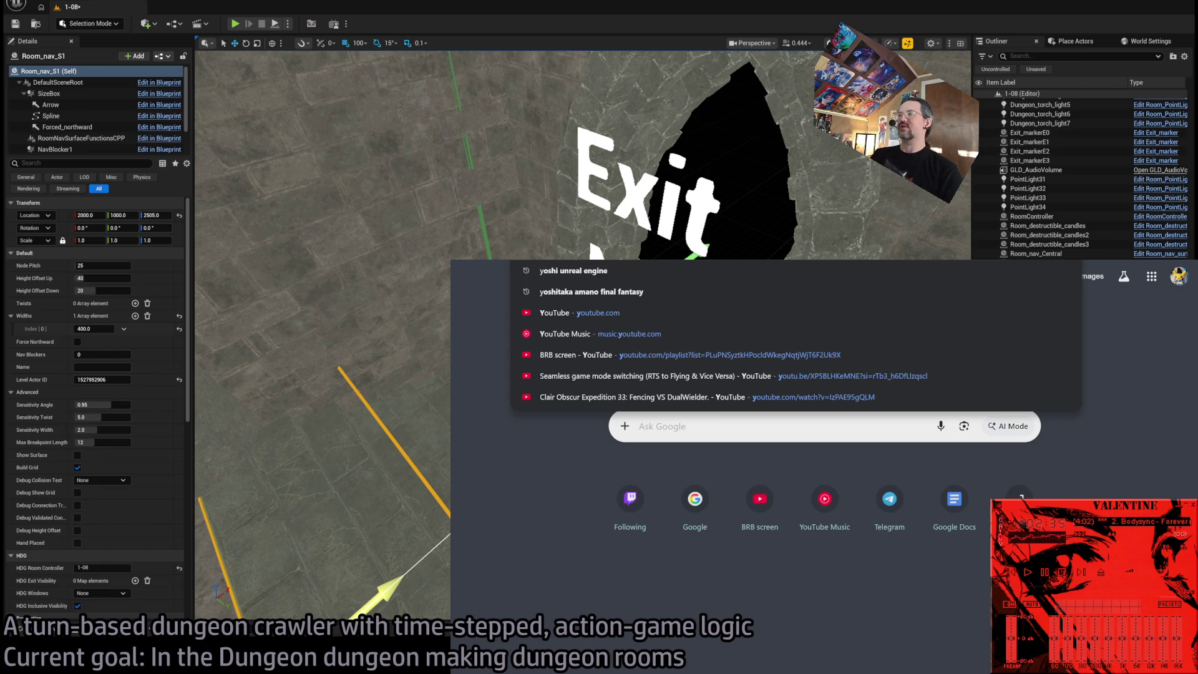
key("ctrl+w")
key("alt+Tab")
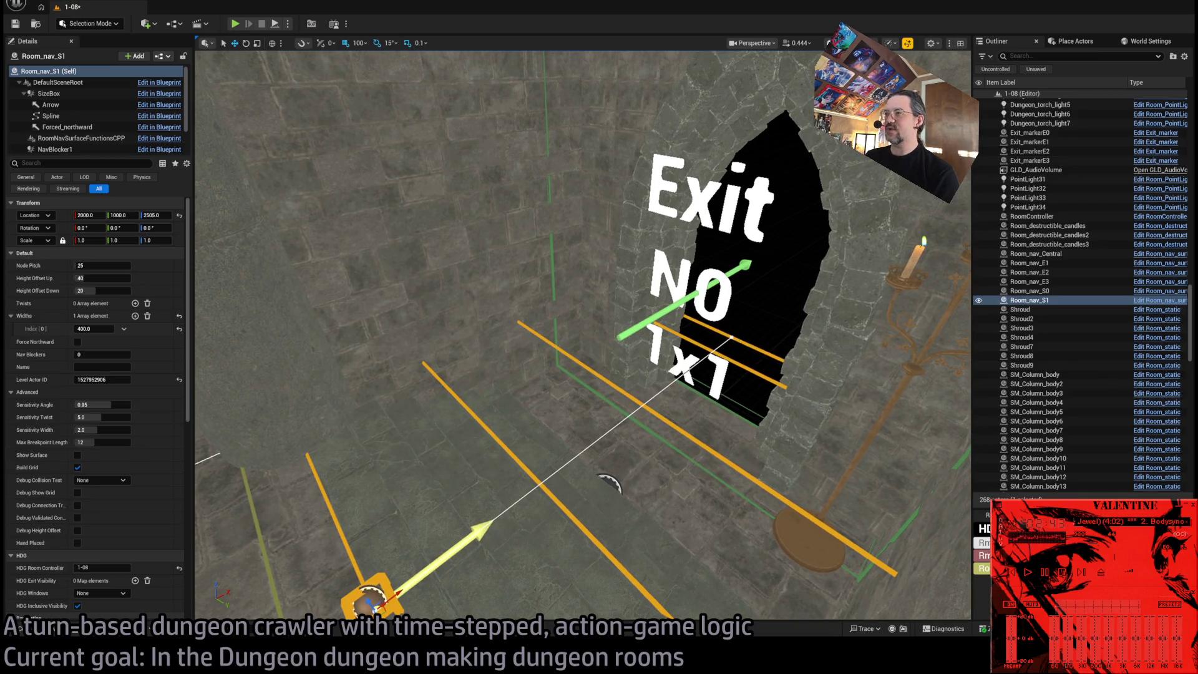
left_click(743, 345)
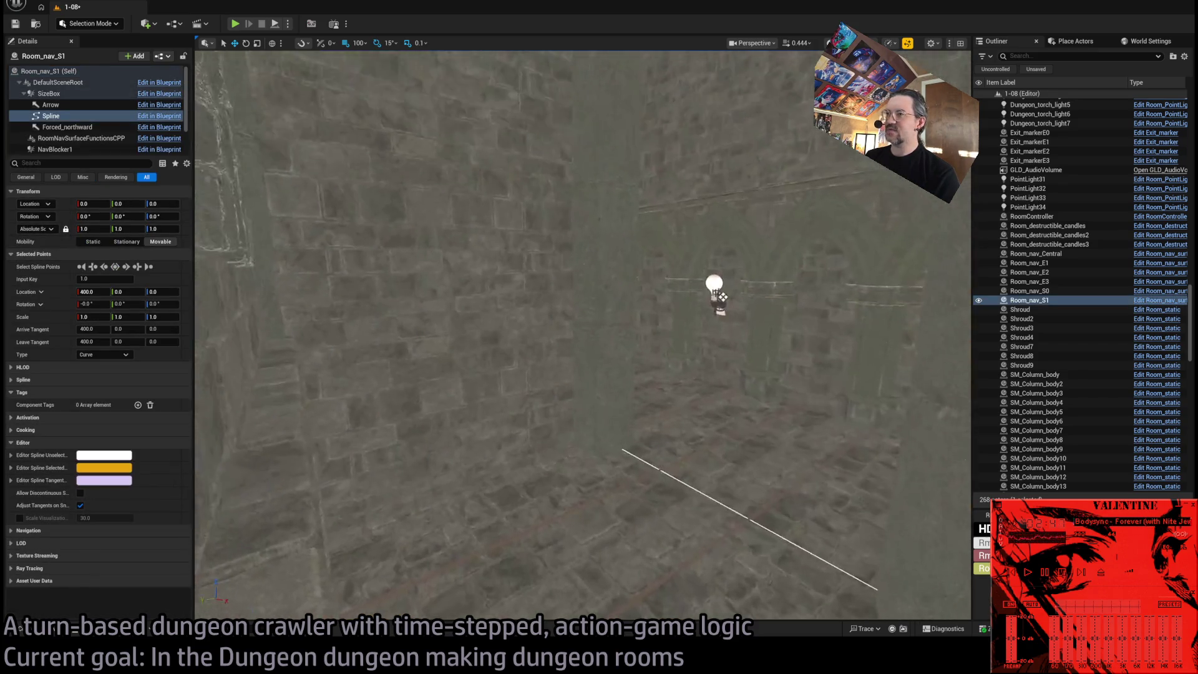
left_click(624, 312)
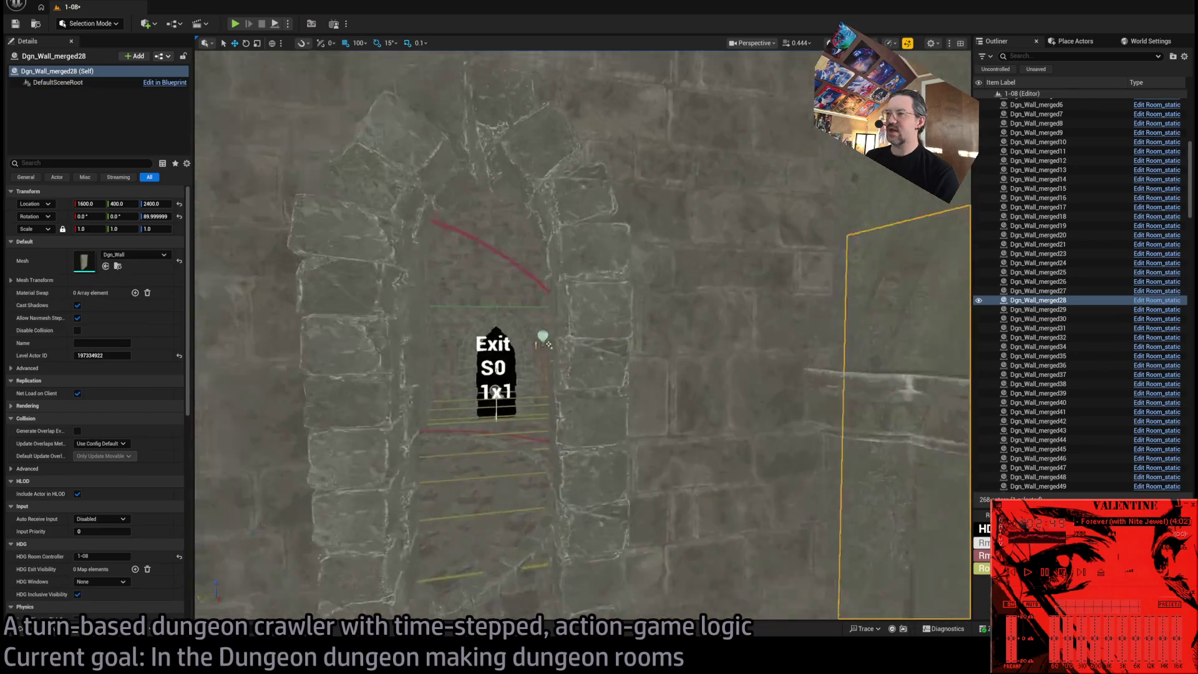
left_click(526, 404)
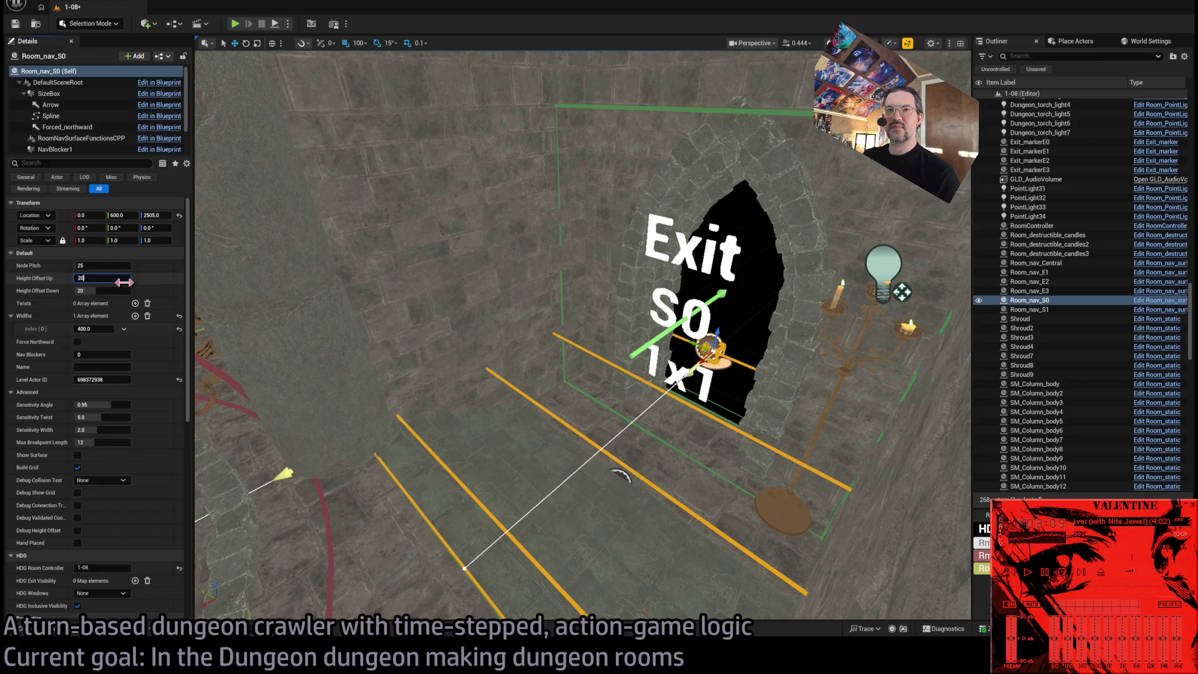
Give Room_nav_S0 Height Offset Up 20 and Down 110.
key("Tab")
type("10")
key("Return")
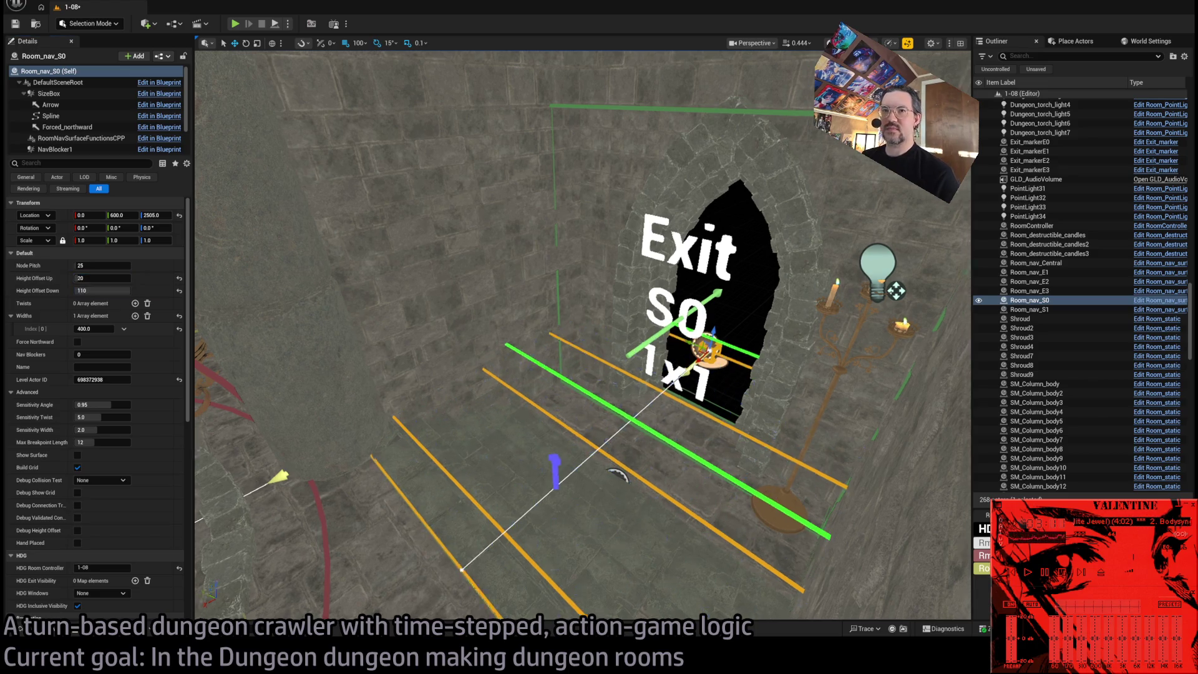
left_click_drag(623, 350, 623, 402)
Rename Room_nav_S1 to Room_nav_N1 in the Outliner.
left_click(1045, 311)
left_click(1044, 310)
type("N1")
key("Return")
Give Room_nav_N1 the matching offsets, Up 20 and Down 110, then reselect Room_nav_S0.
left_click(99, 278)
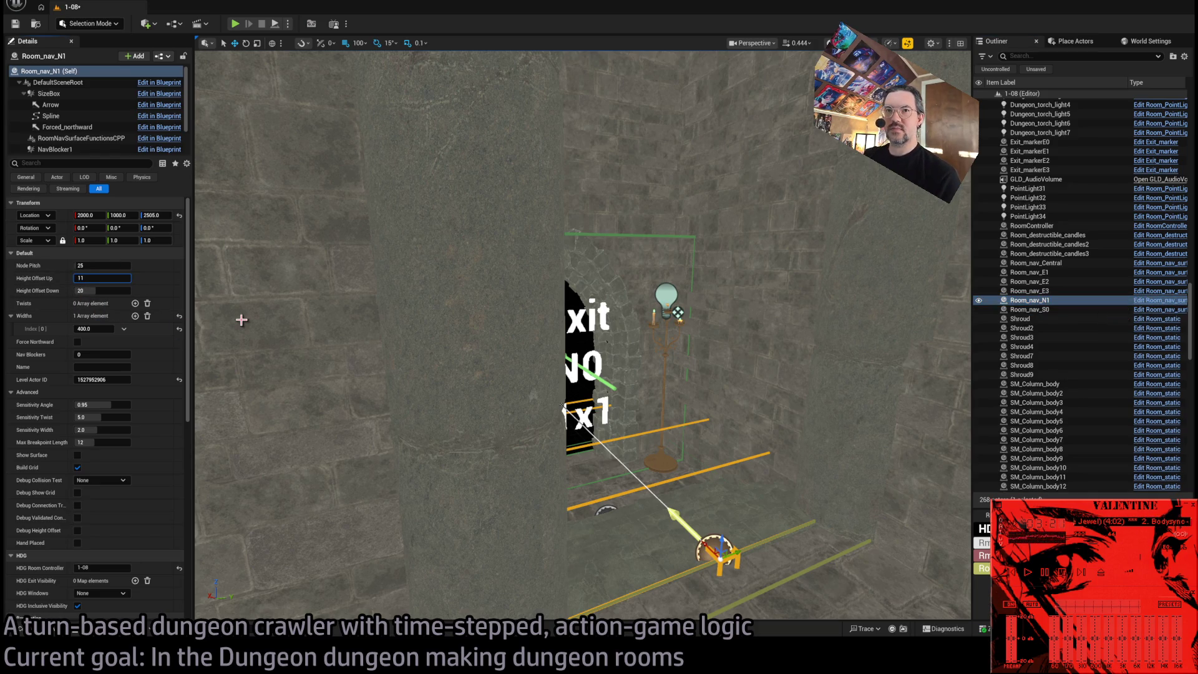
key("Tab")
key("Return")
left_click_drag(622, 452, 721, 458)
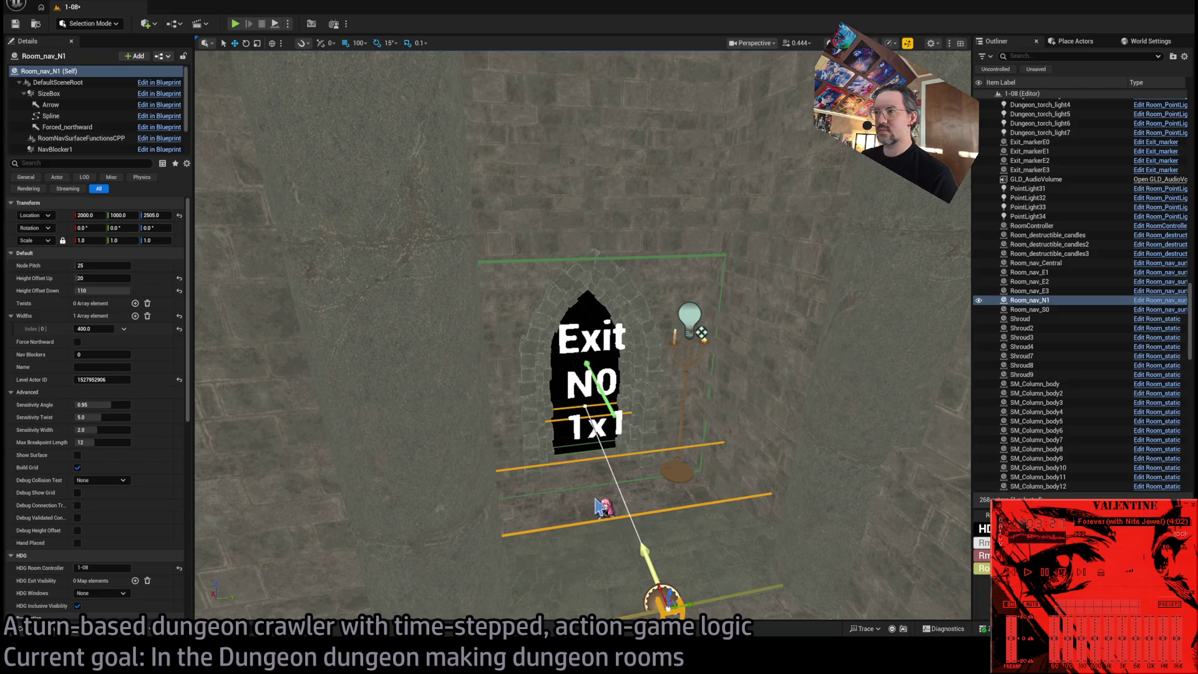
mouse_move(612, 490)
left_mouse_down()
mouse_move(661, 499)
mouse_move(687, 524)
mouse_move(712, 517)
mouse_move(540, 453)
left_mouse_up()
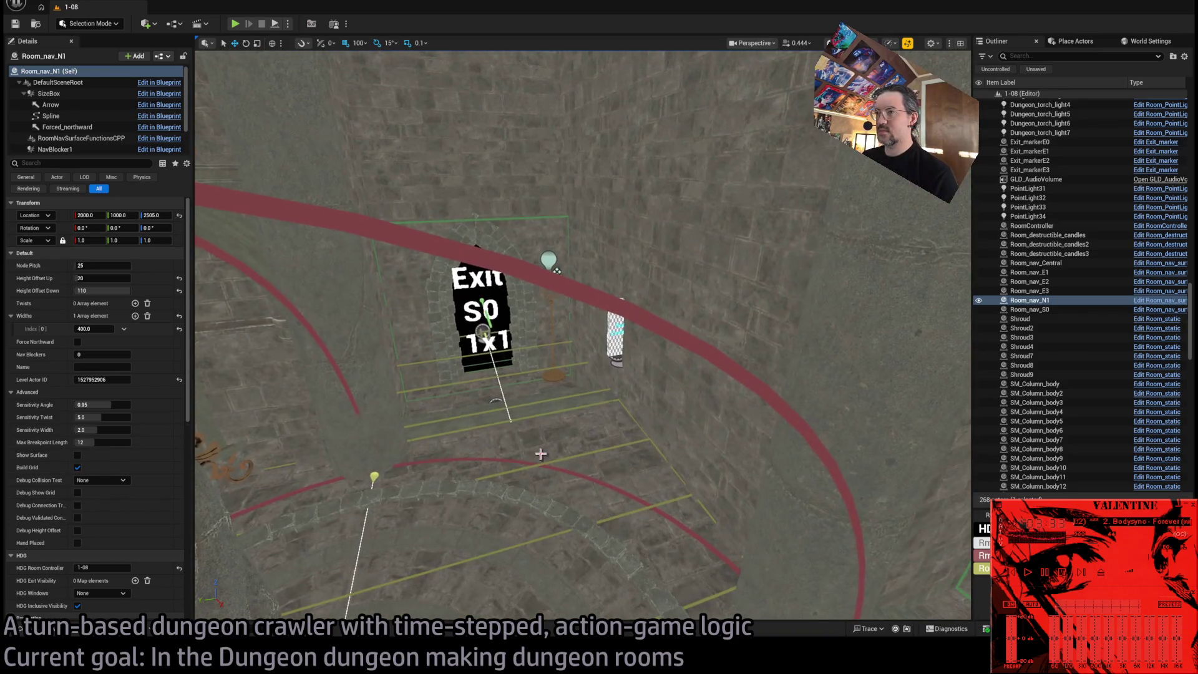
left_click(483, 349)
left_click_drag(483, 349, 580, 399)
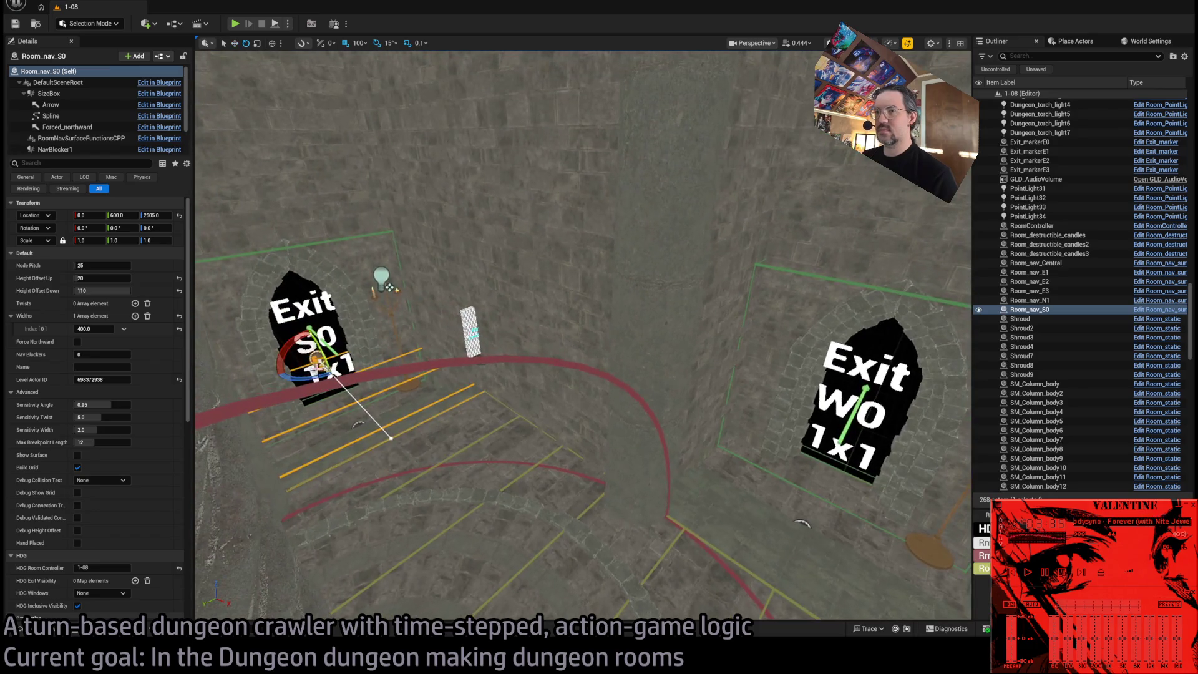
Duplicate Room_nav_S0 rotated 90° and place the copy at the Exit W0 doorway, X 1000, Y 0.
left_click_drag(335, 381, 262, 378, "alt")
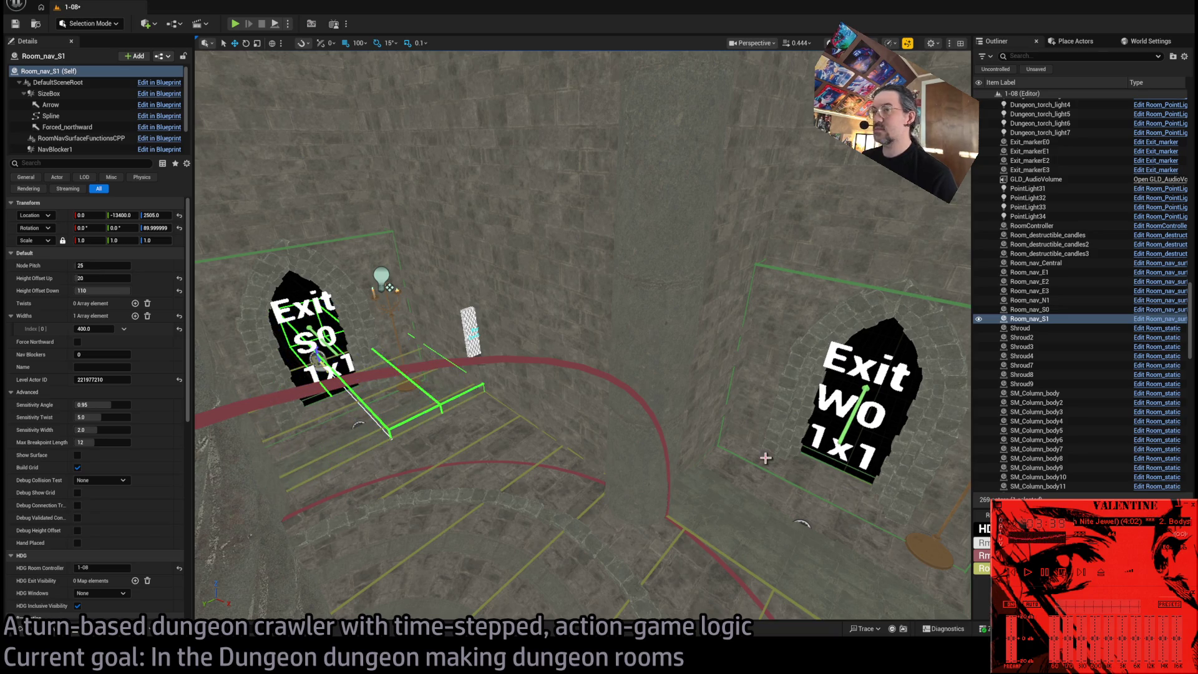
key("ctrl+z")
mouse_move(314, 365)
left_mouse_down()
mouse_move(580, 418)
mouse_move(851, 430)
left_mouse_up()
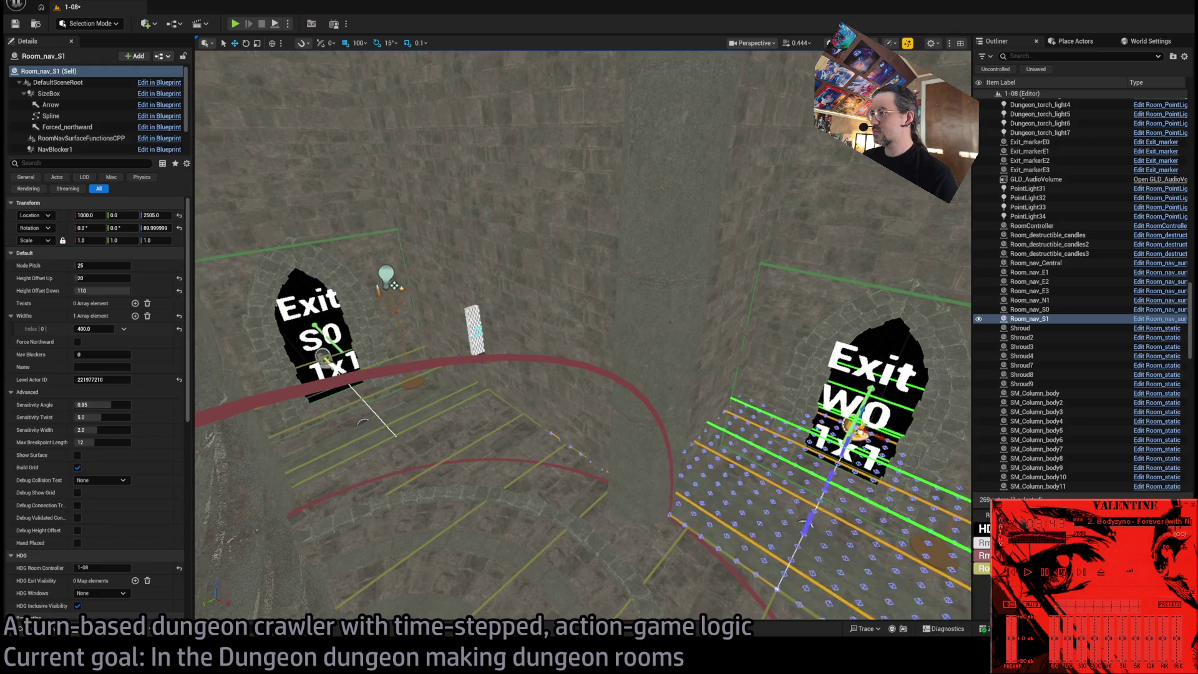
left_click_drag(680, 449, 665, 459)
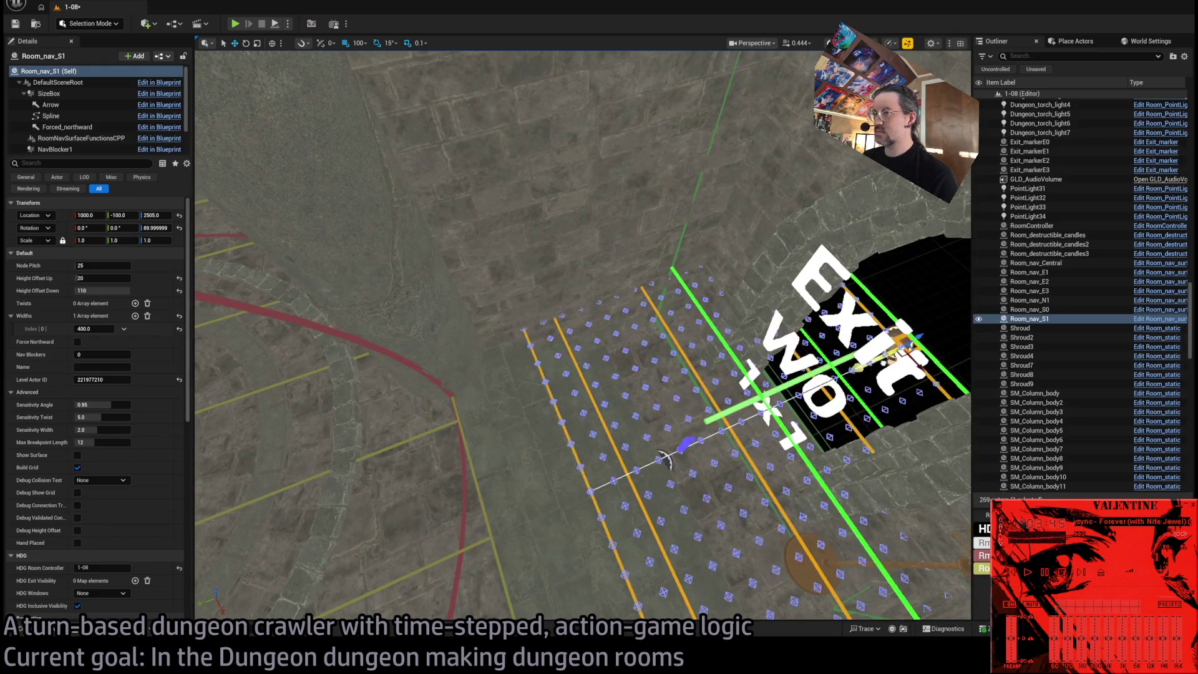
key("ctrl+z")
key("f")
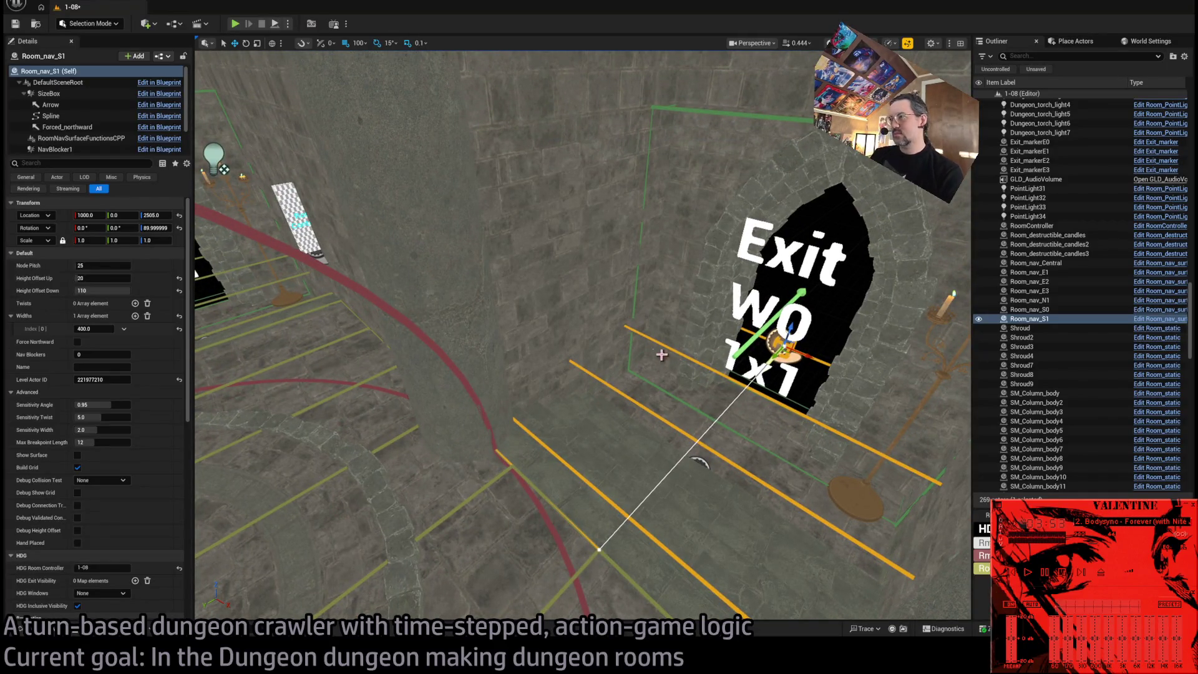
Rename the rotated copy Room_nav_W0 in the Outliner.
left_click(1036, 319)
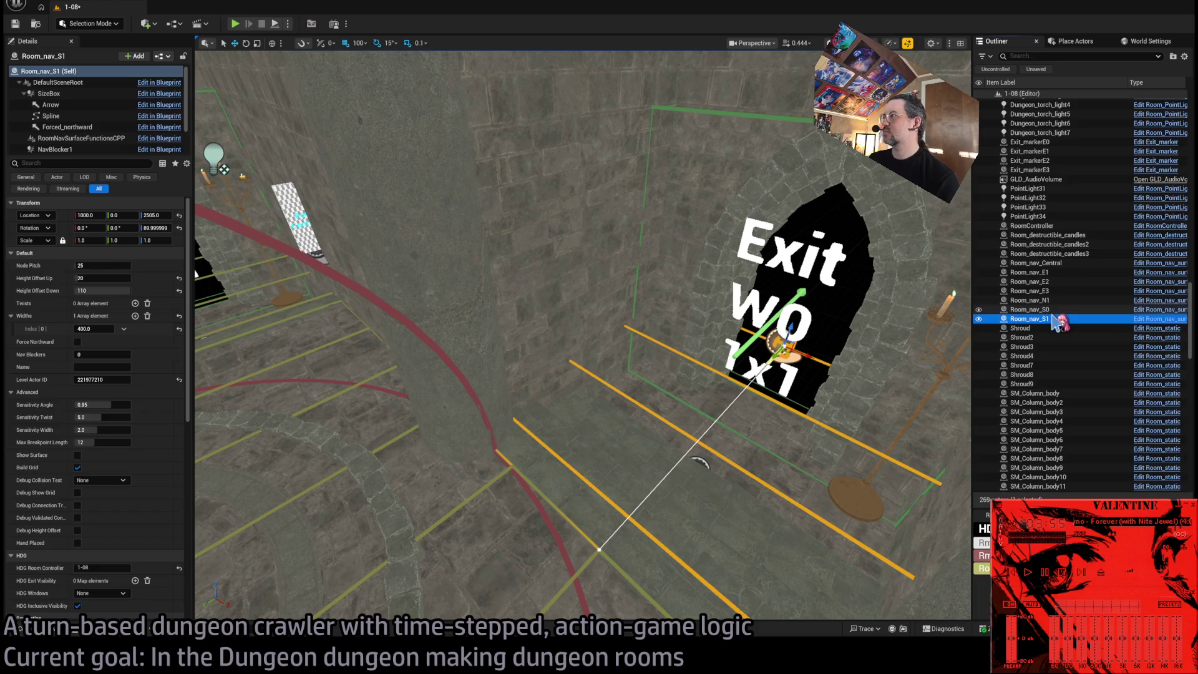
left_click(1045, 319)
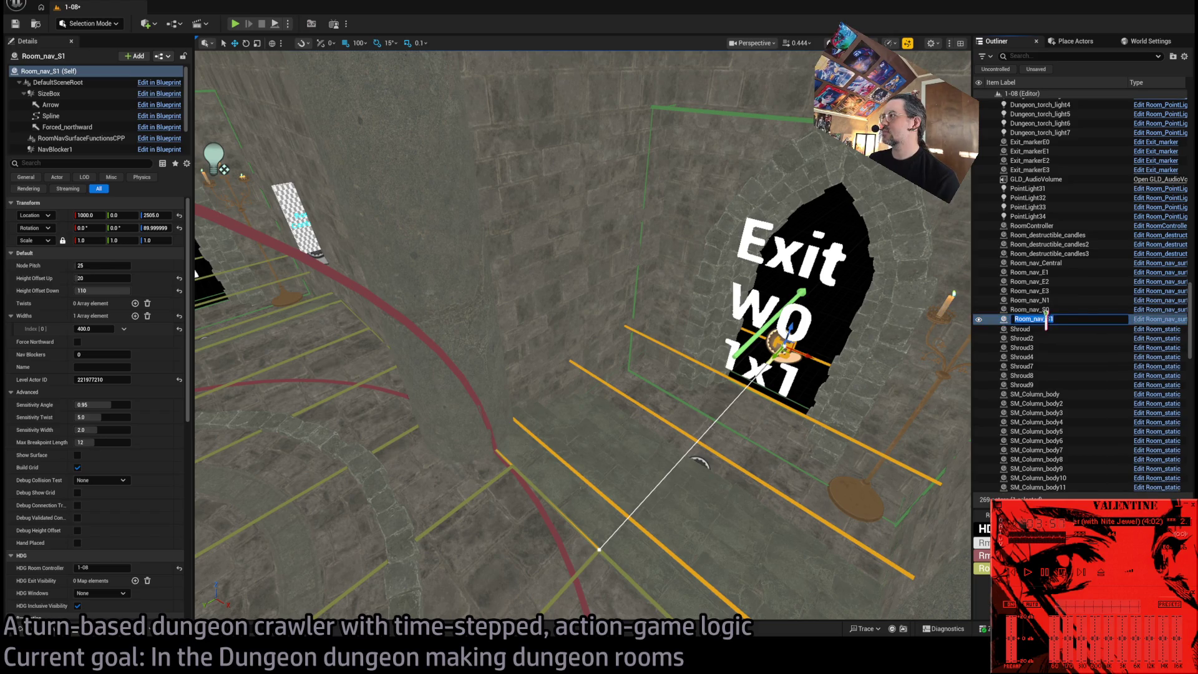
type("W0")
key("Return")
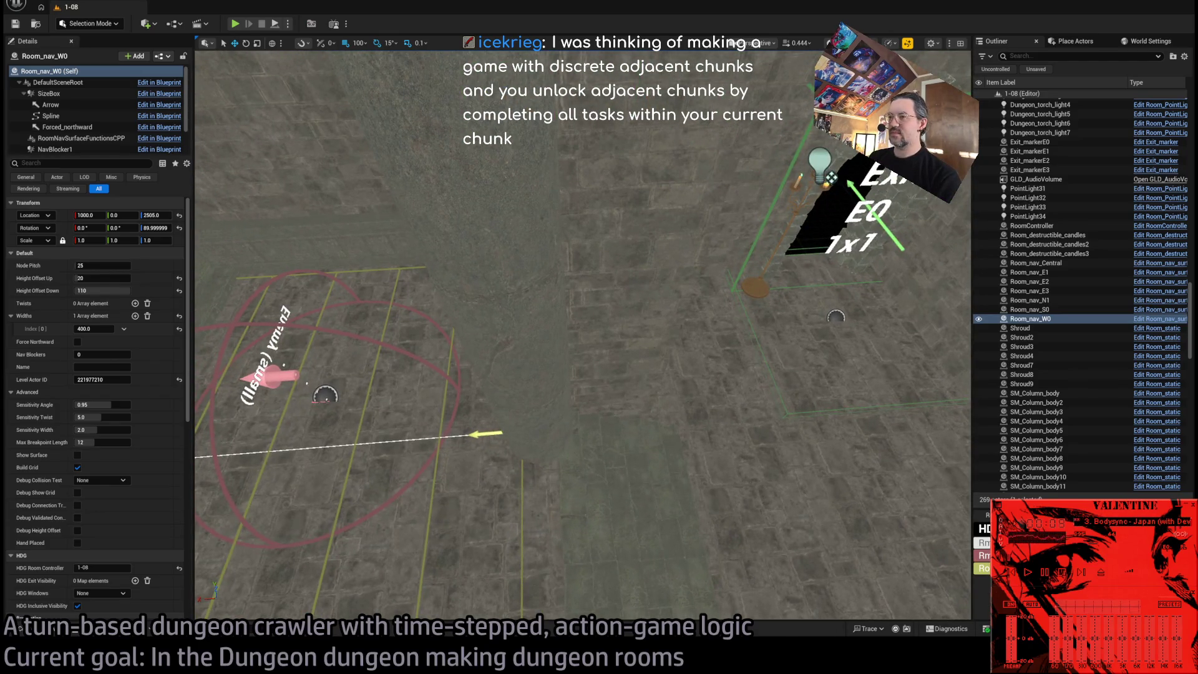
Duplicate Room_nav_E1 with Ctrl+D into Room_nav_E4 and shift it toward the Exit E0 doorway.
left_click(1029, 272)
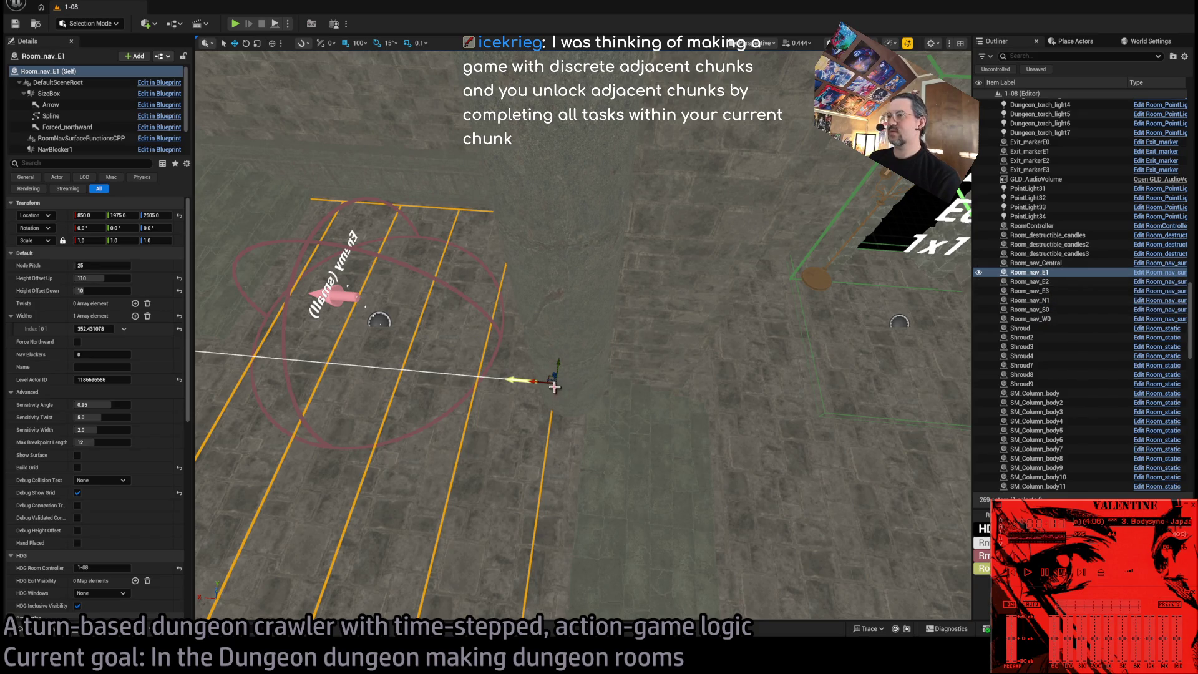
key("ctrl+d")
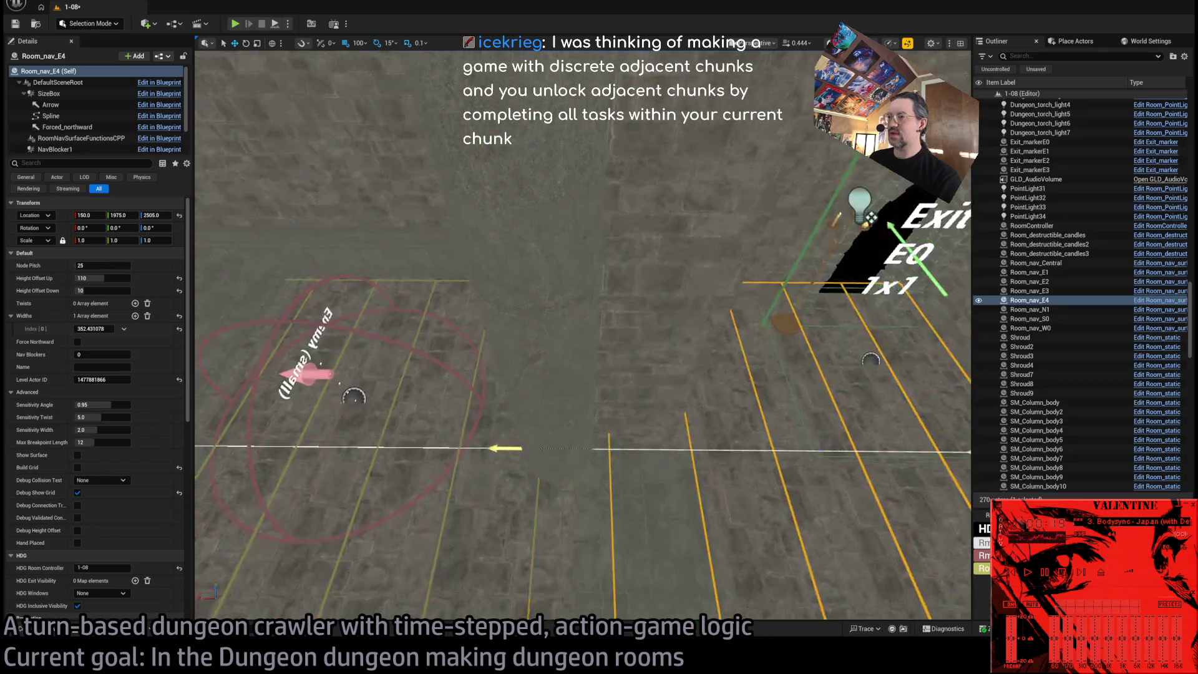
left_click_drag(796, 334, 814, 312)
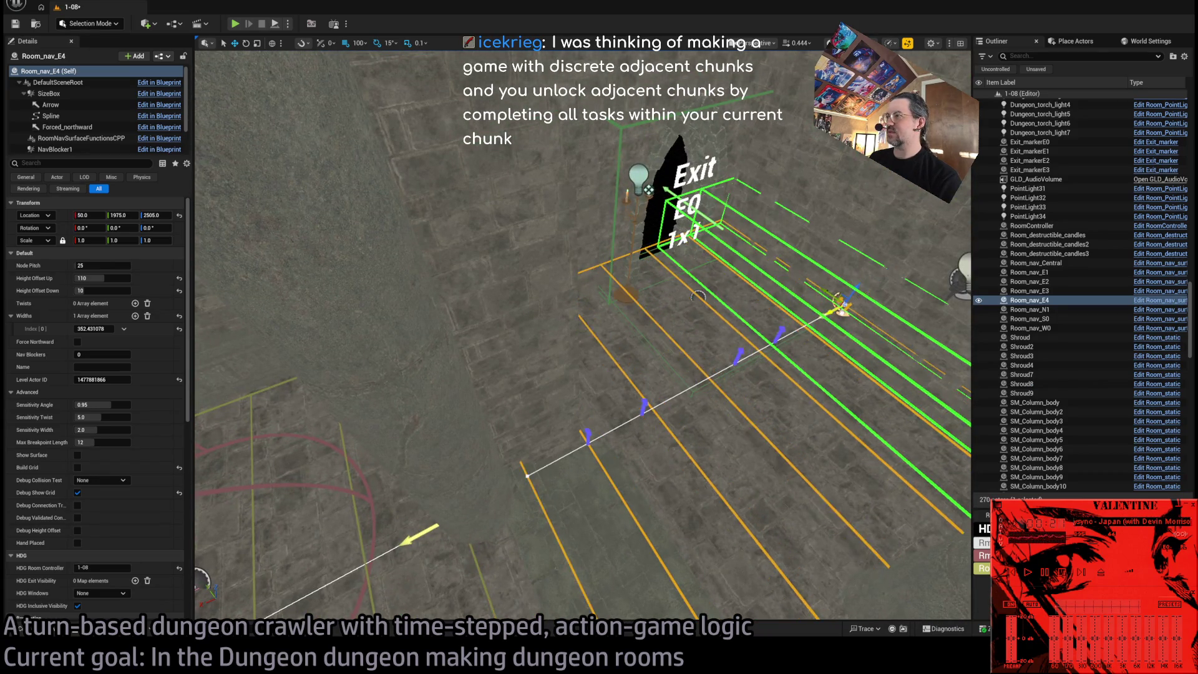
scroll(823, 305, "up", 5)
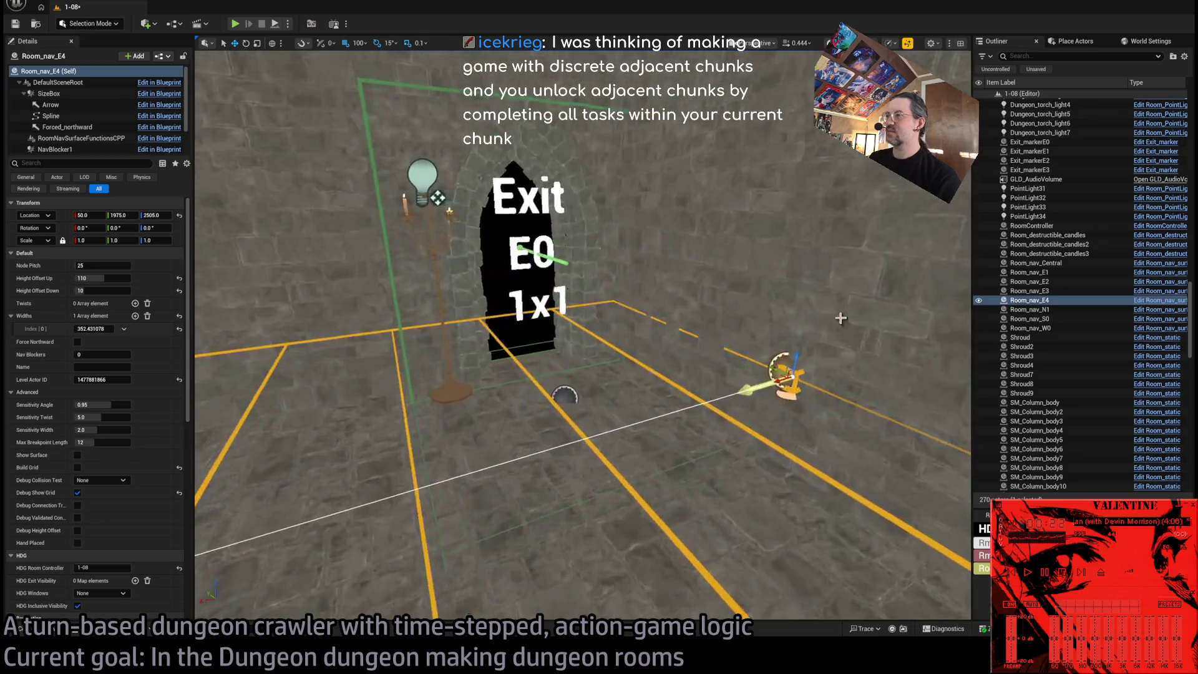
mouse_move(801, 423)
left_mouse_down()
mouse_move(686, 449)
mouse_move(773, 424)
left_mouse_up()
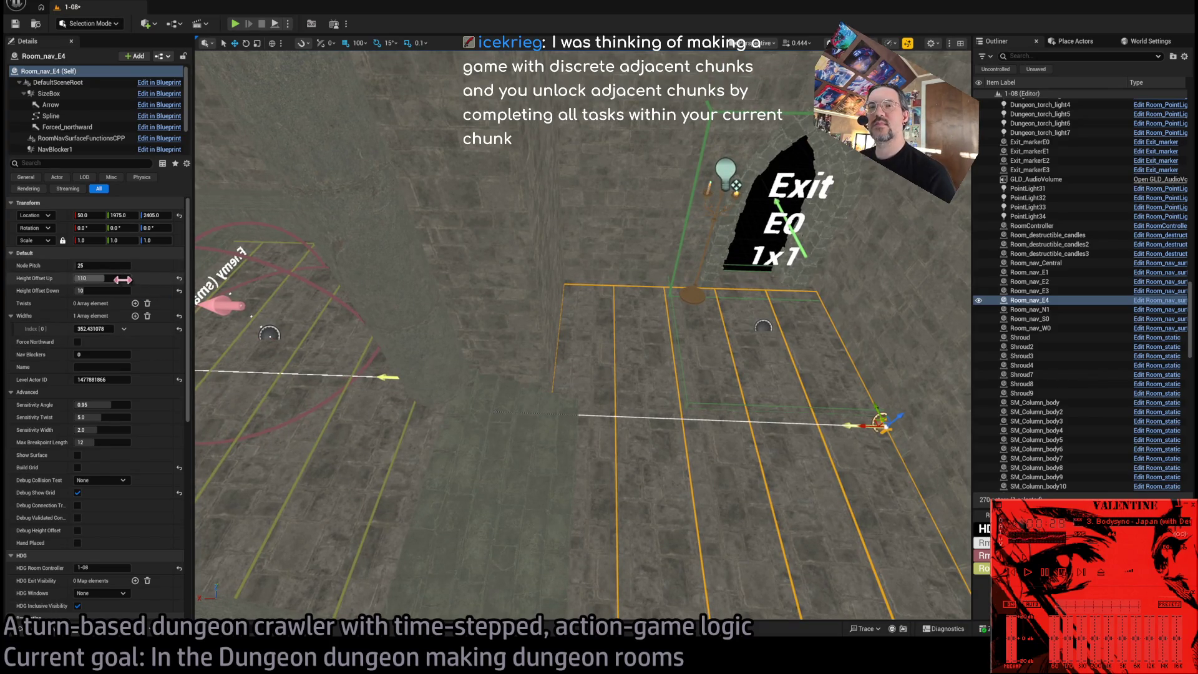
Set Room_nav_E4's width to 400.
left_click_drag(100, 330, 111, 330)
left_click(94, 329)
type("400")
key("Return")
Set Room_nav_E4's Y location to 1900 and pick its spline end point.
left_click_drag(199, 343, 240, 309)
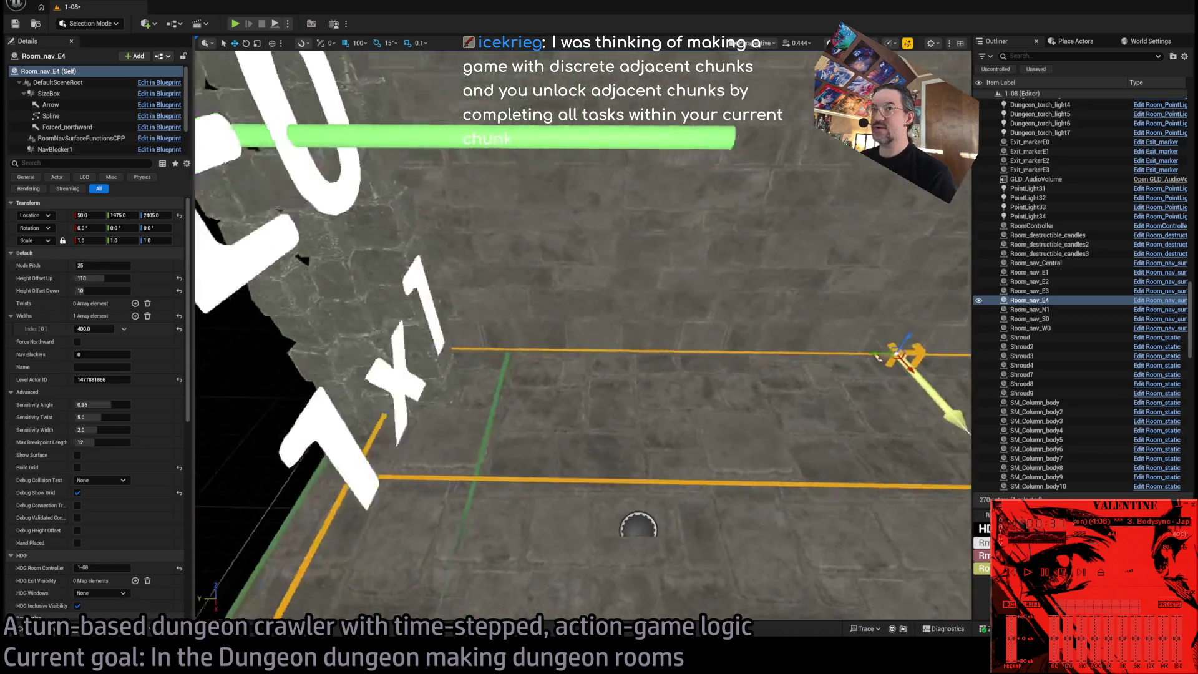
left_click(127, 214)
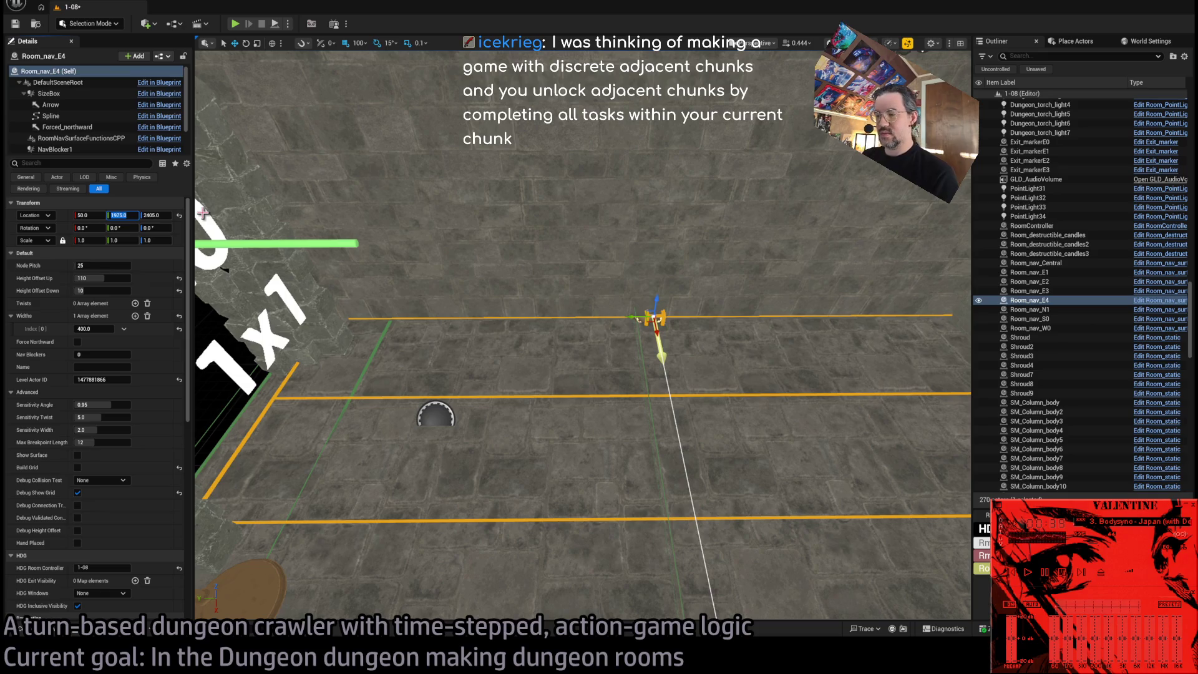
type("1950")
key("Return")
type("1900")
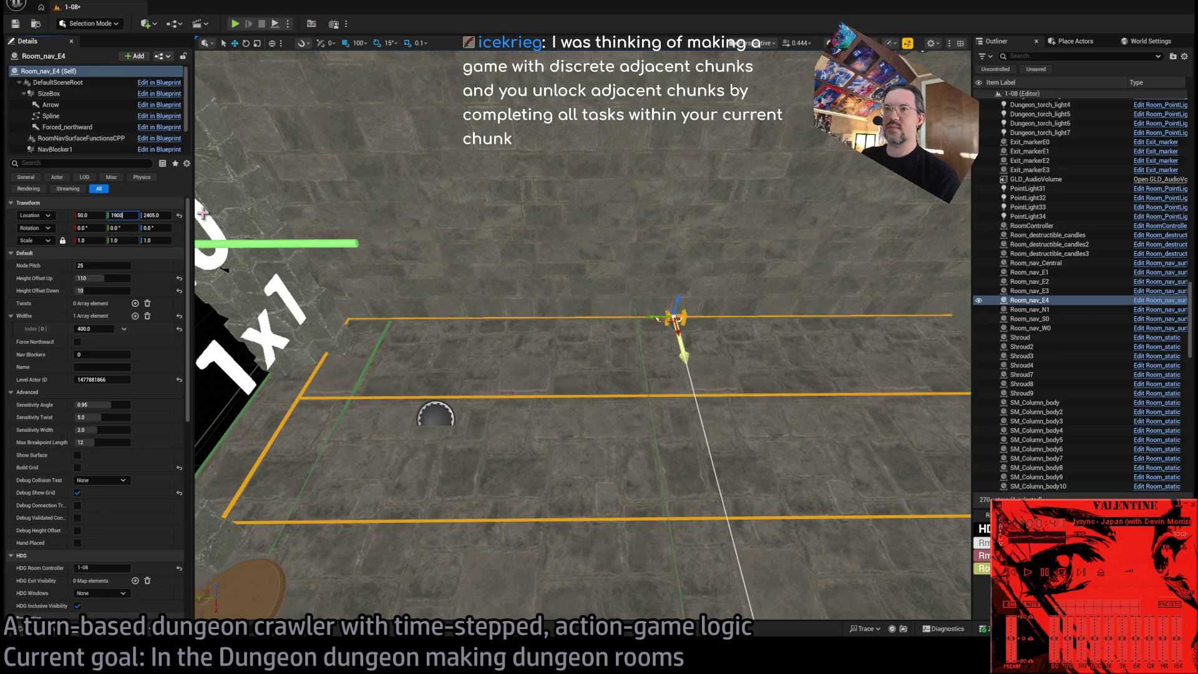
key("Return")
key("f")
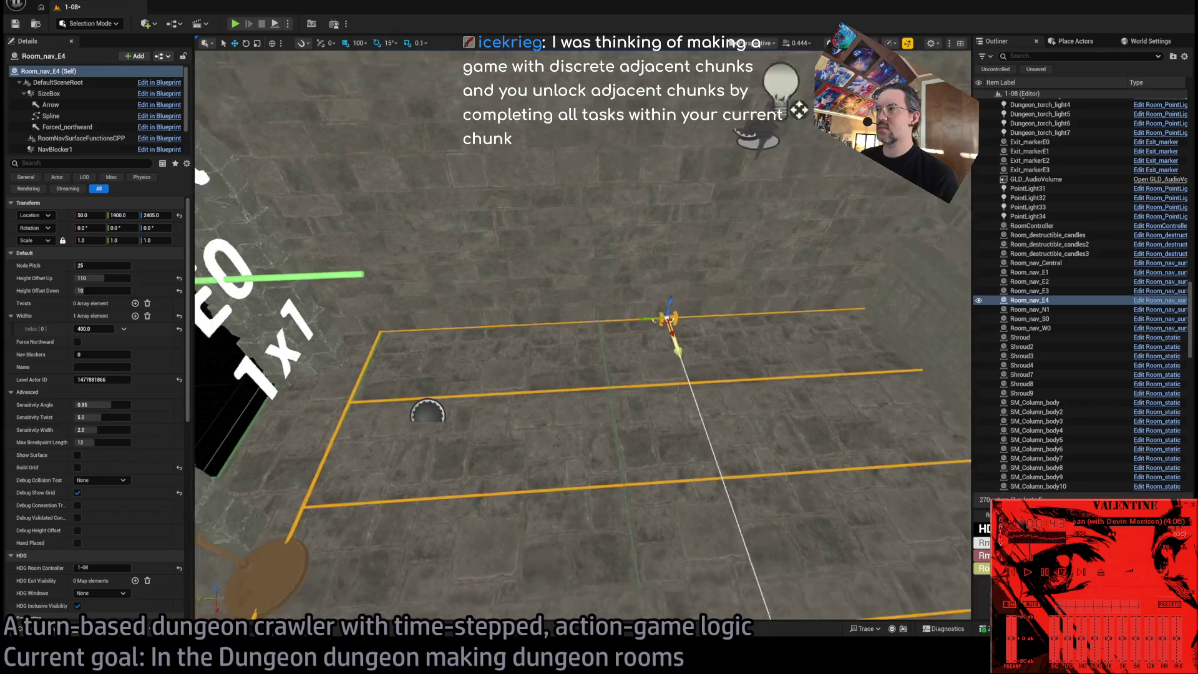
mouse_move(385, 367)
left_mouse_down()
mouse_move(401, 361)
mouse_move(401, 315)
mouse_move(761, 300)
left_mouse_up()
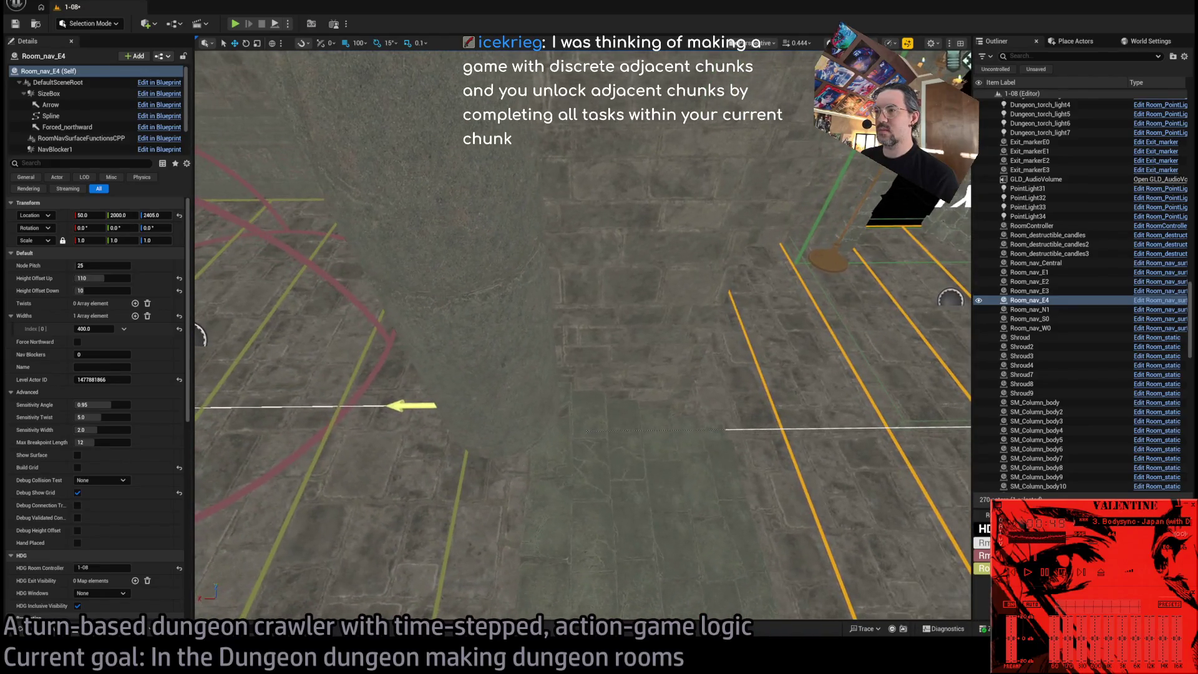
left_click(590, 427)
Move Room_nav_E4's spline end point from 700 to 800, then reselect the whole actor.
key("f")
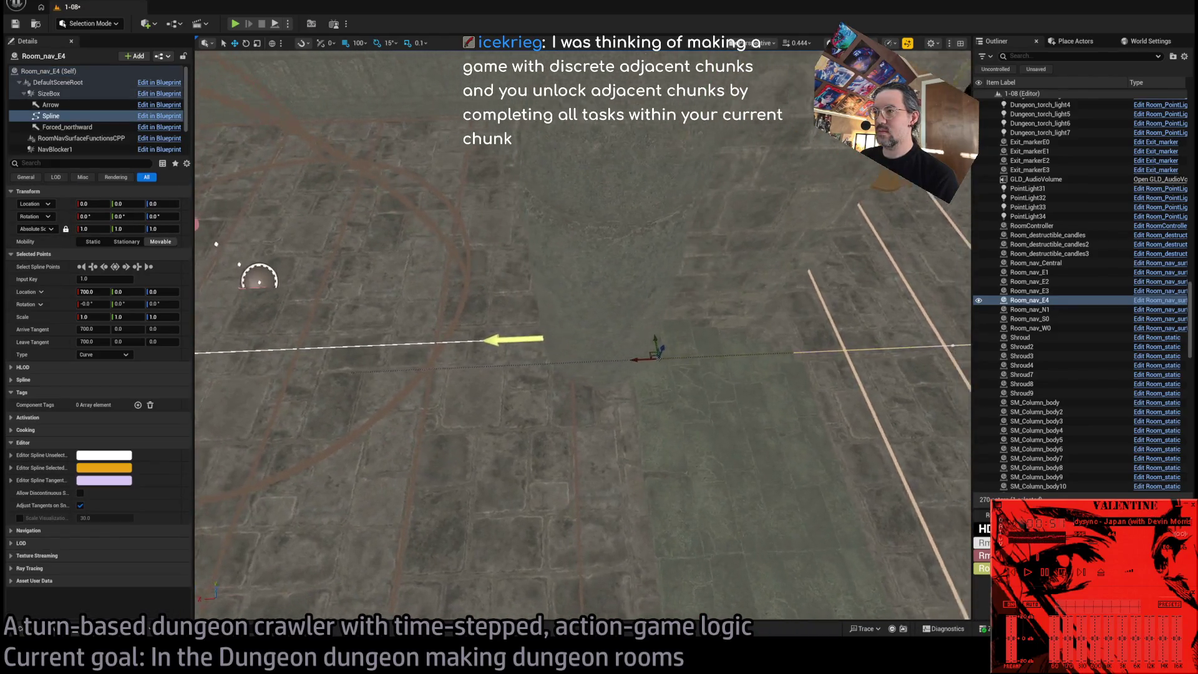
mouse_move(236, 340)
left_mouse_down()
mouse_move(254, 286)
mouse_move(227, 320)
mouse_move(294, 316)
mouse_move(230, 315)
mouse_move(246, 307)
mouse_move(214, 407)
mouse_move(391, 337)
mouse_move(343, 335)
mouse_move(434, 335)
mouse_move(374, 414)
mouse_move(409, 287)
mouse_move(377, 249)
mouse_move(307, 283)
mouse_move(620, 349)
mouse_move(339, 343)
mouse_move(435, 369)
mouse_move(312, 355)
left_mouse_up()
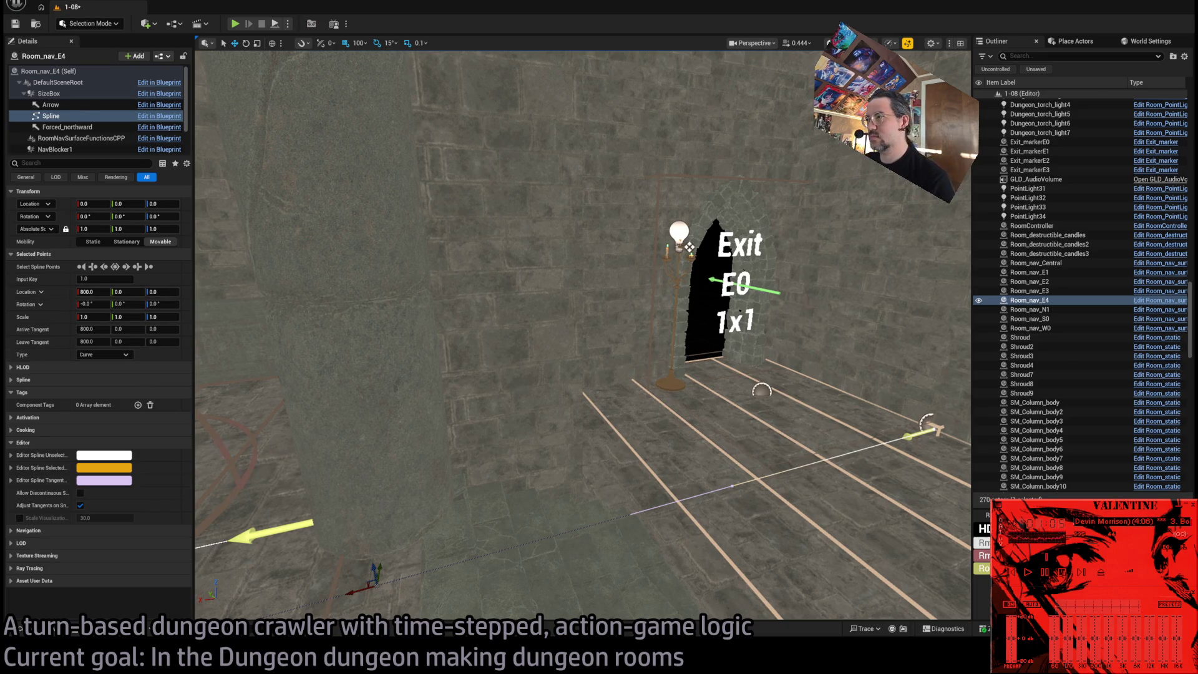
left_click(928, 422)
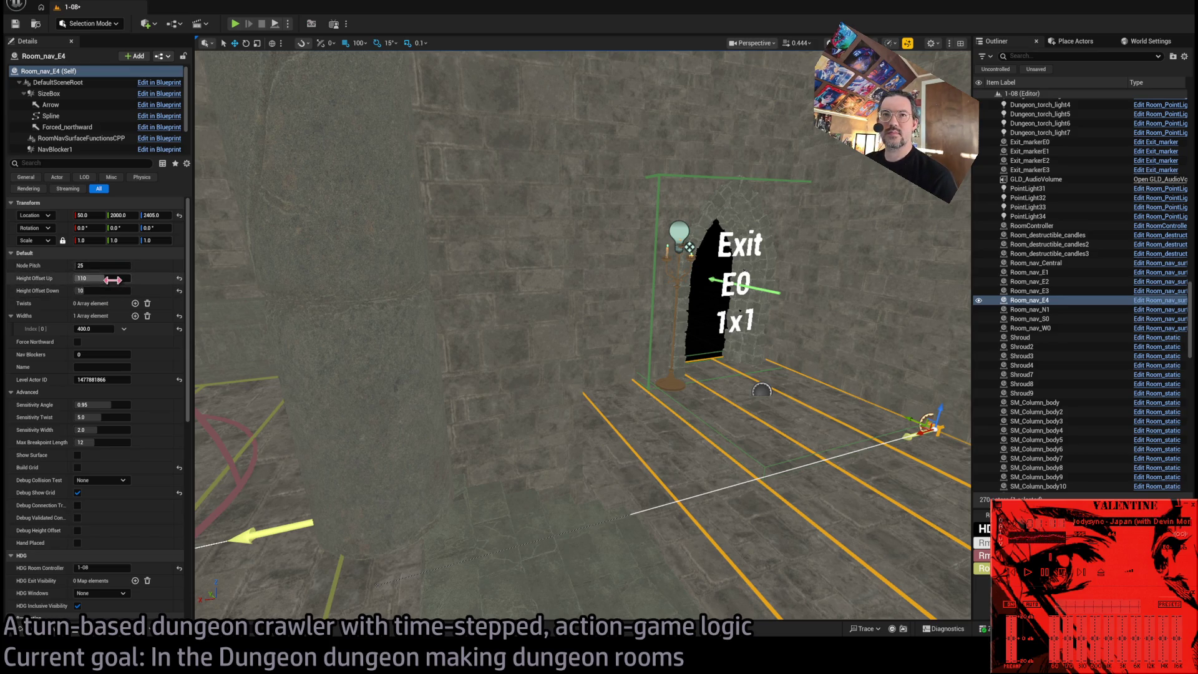
Set the E4 nav room's Height Offset Down to 20 and launch Play In Editor.
left_click(113, 291)
type("20")
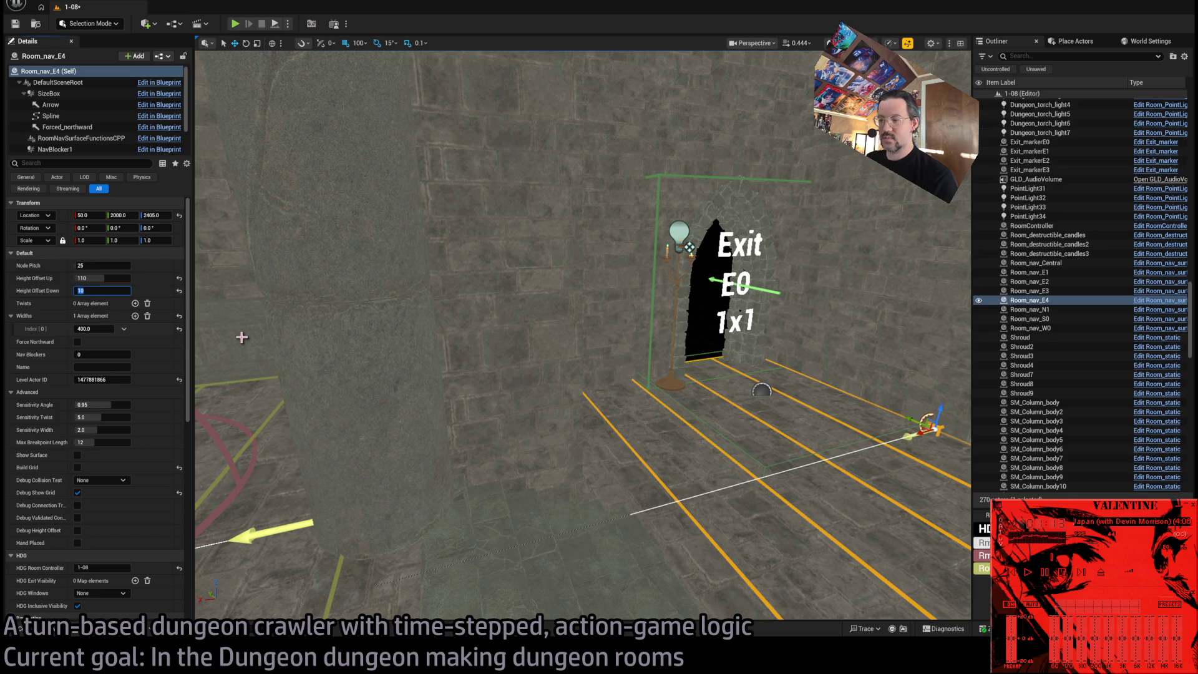
key("Return")
left_click_drag(243, 337, 287, 329)
key("alt+p")
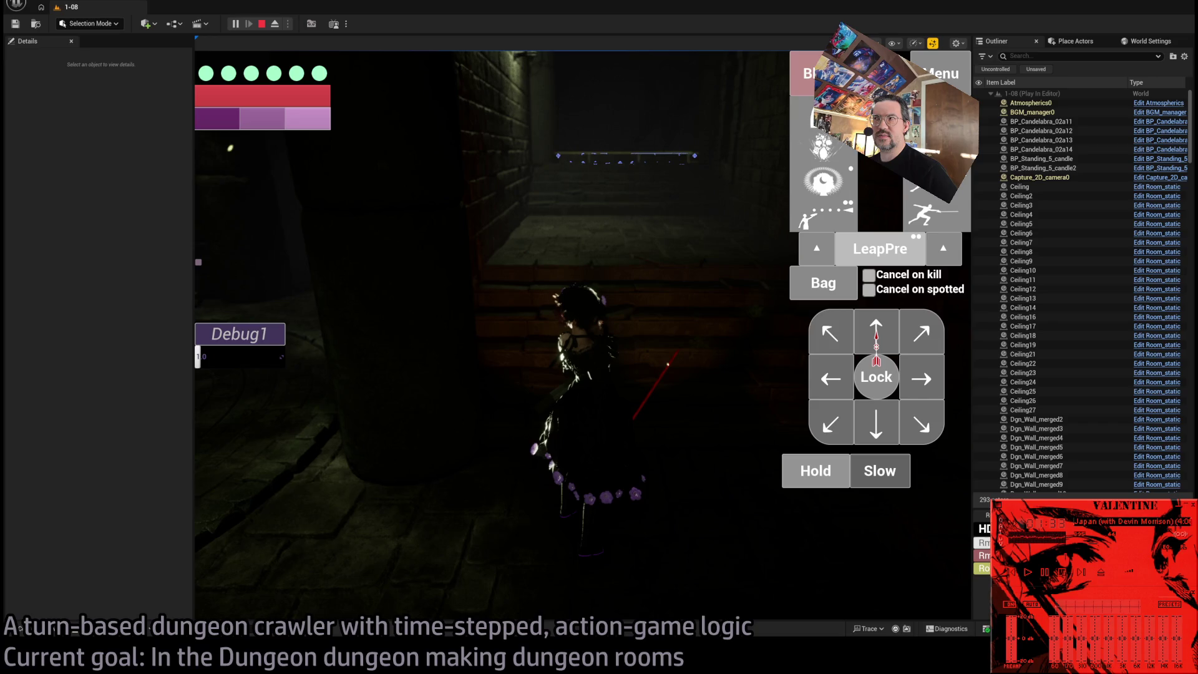
Queue direction-pad moves, including a backward 1s step, and play the first turns.
left_click(890, 333)
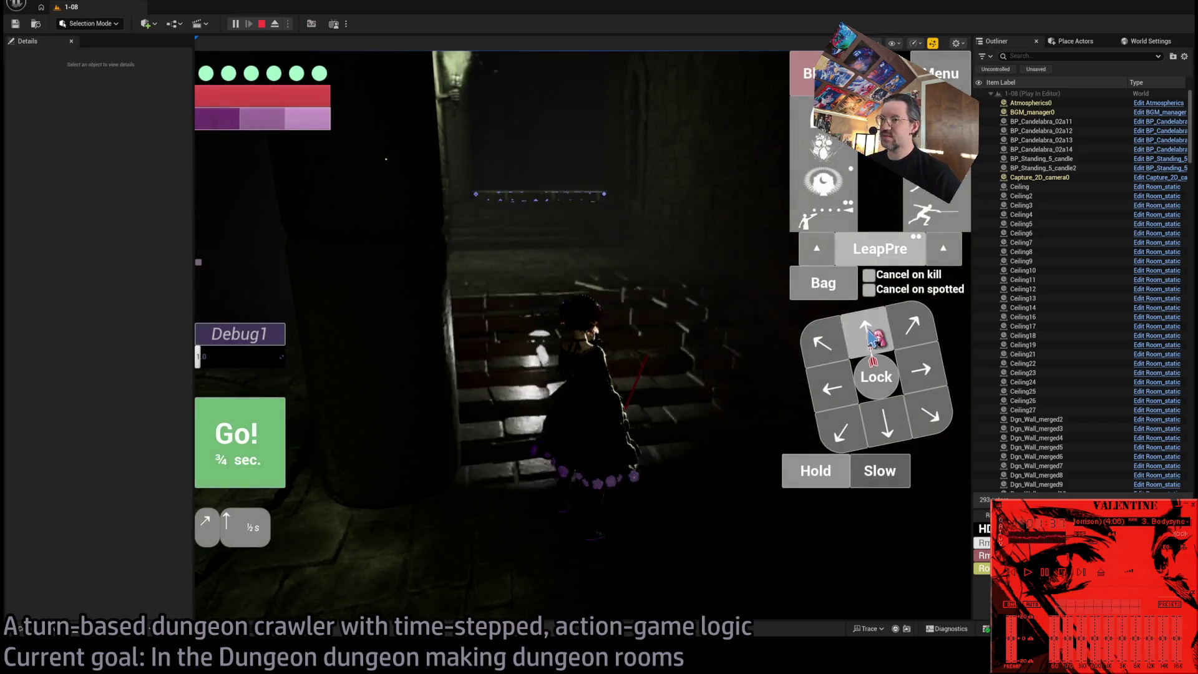
left_click(264, 450)
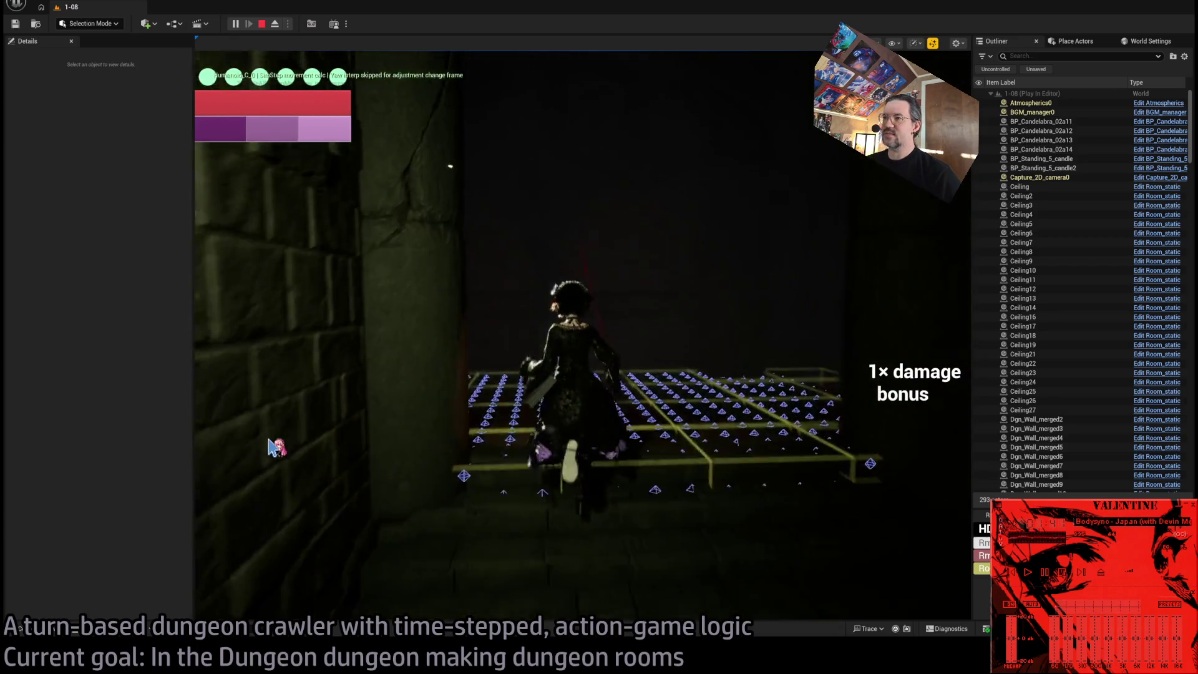
left_click(890, 339)
left_click(895, 346)
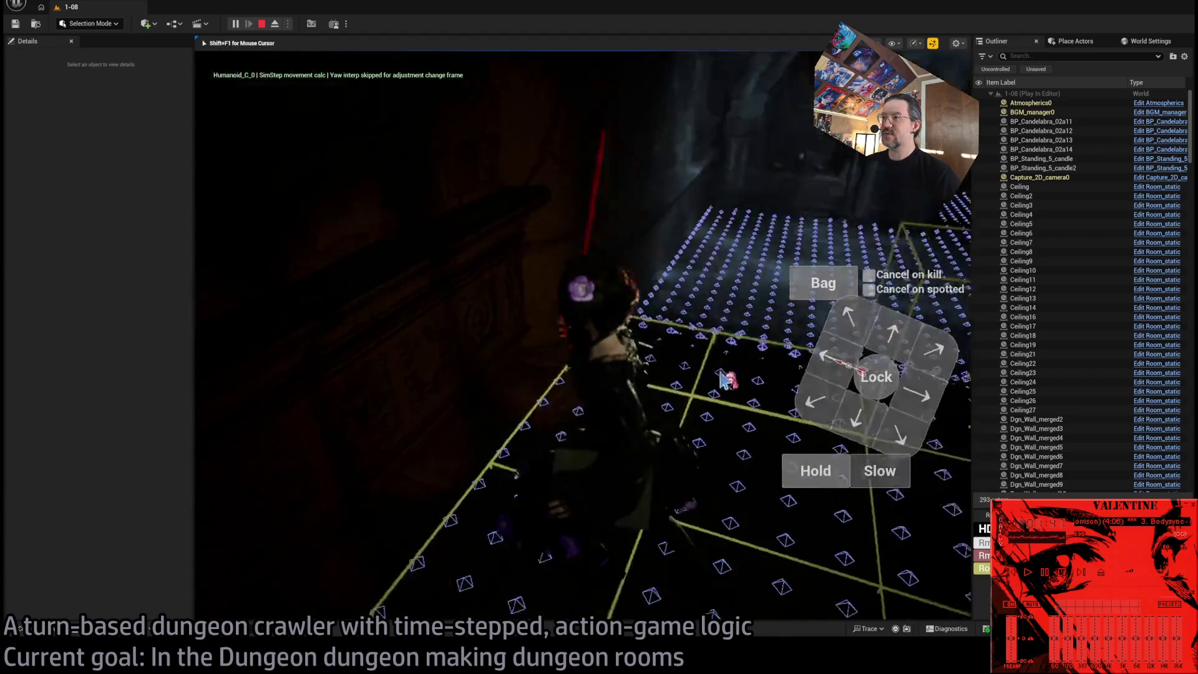
left_click(933, 352)
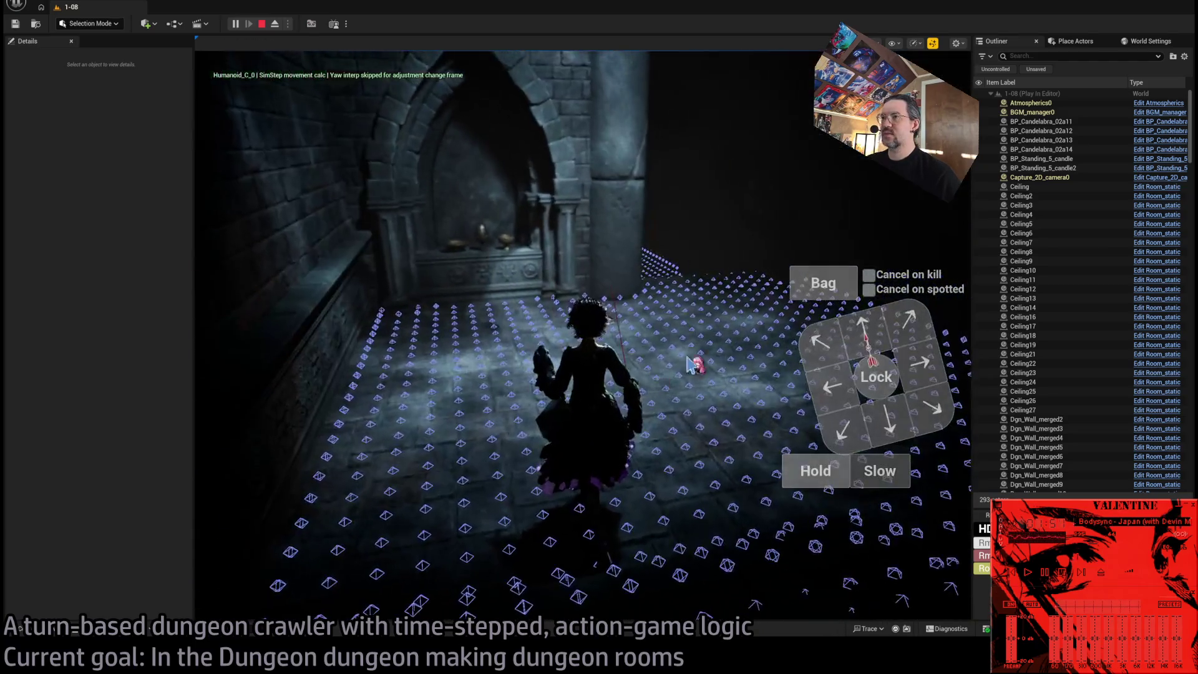
Queue forward and down-left moves and play turns, ending with an 8-second turn.
left_click(930, 329)
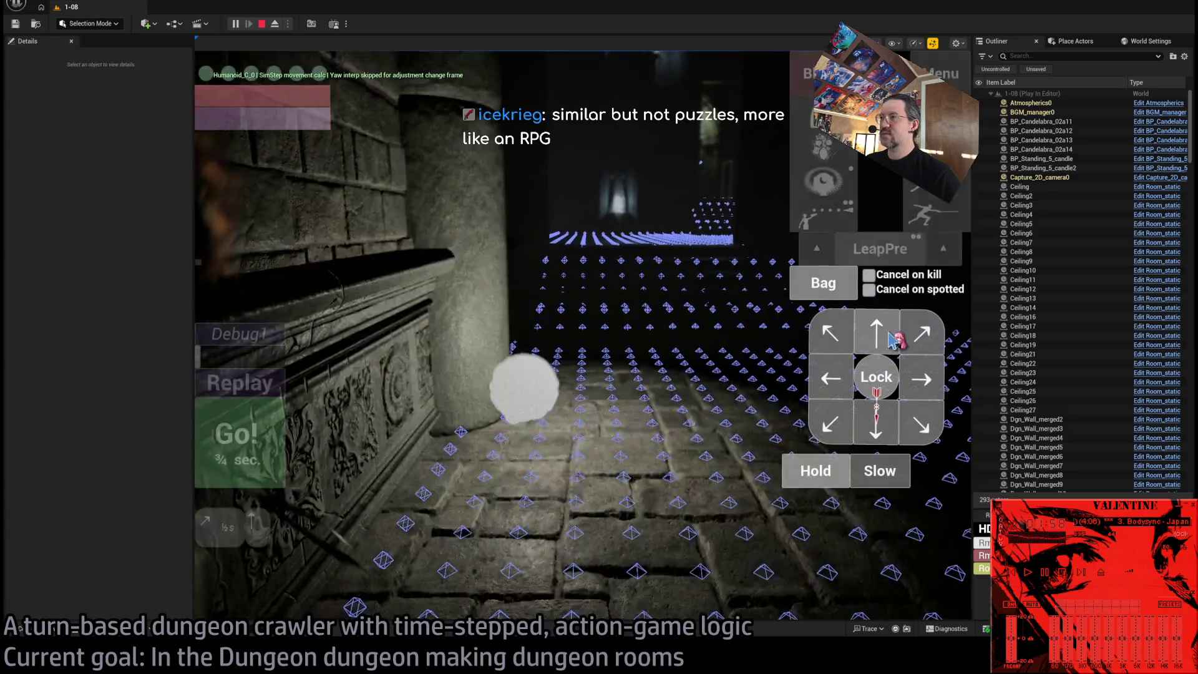
left_click(886, 335)
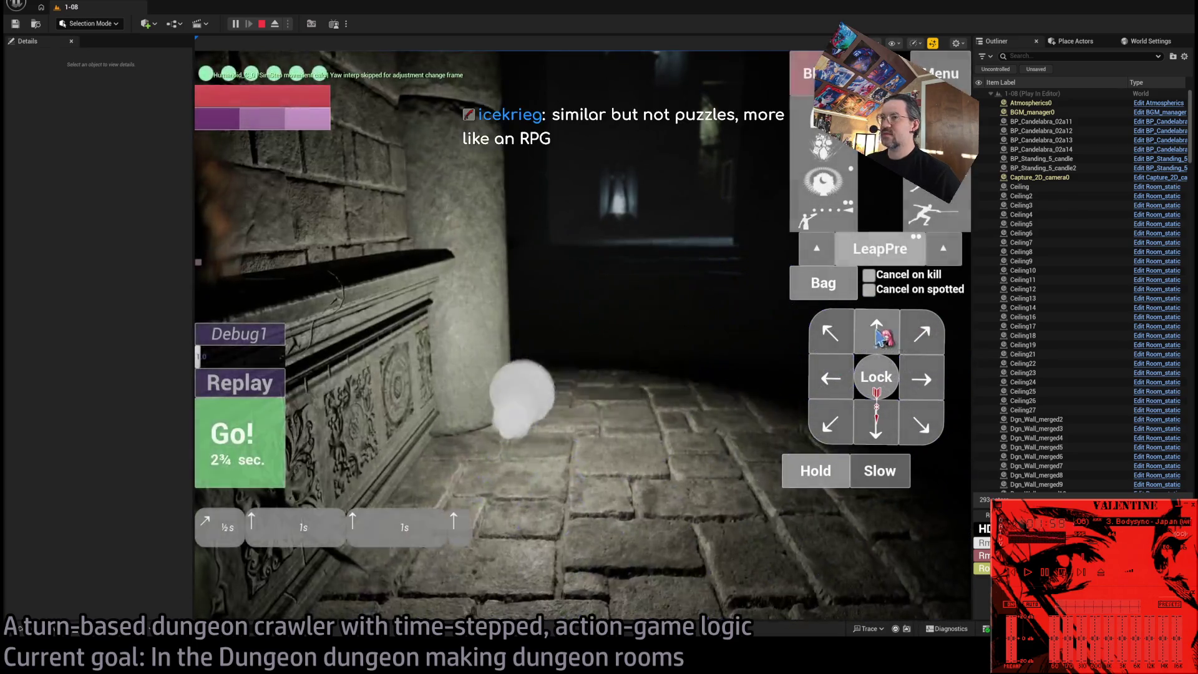
left_click(279, 449)
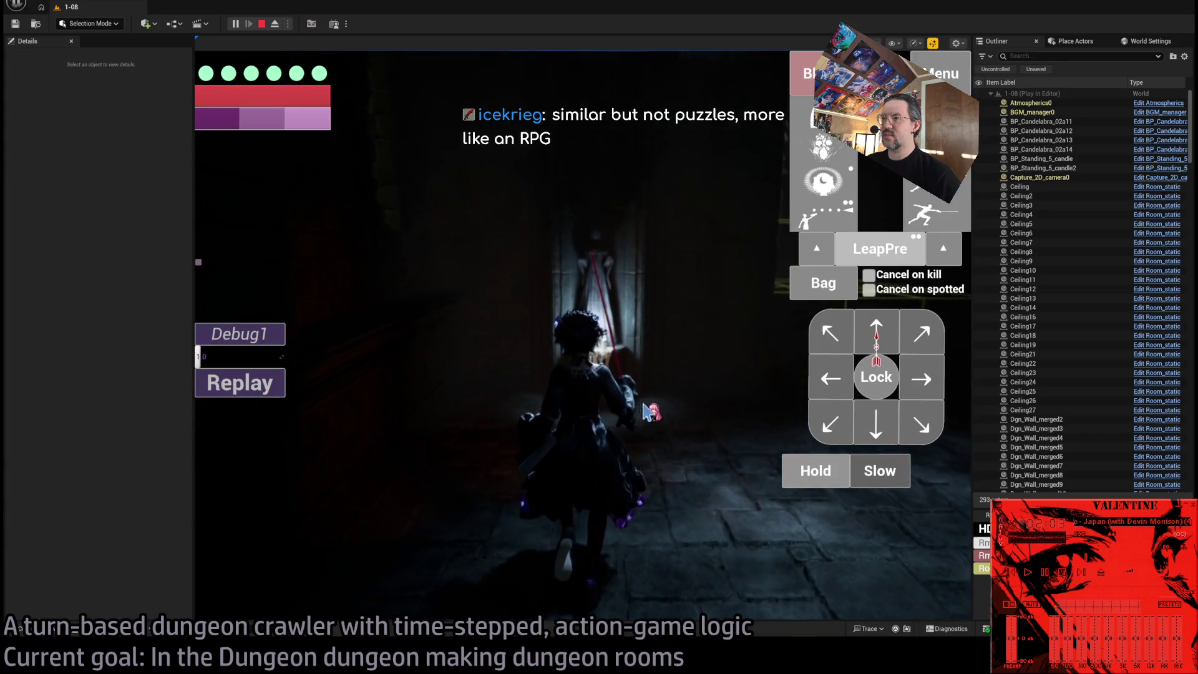
left_click(870, 336)
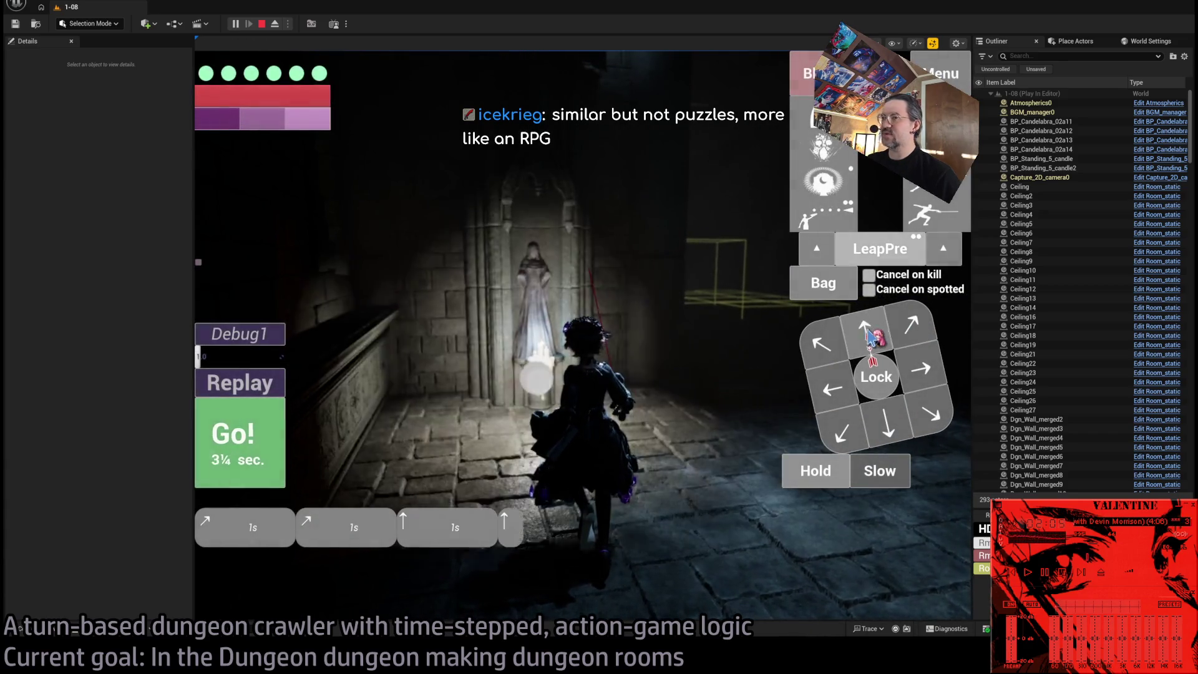
left_click(242, 455)
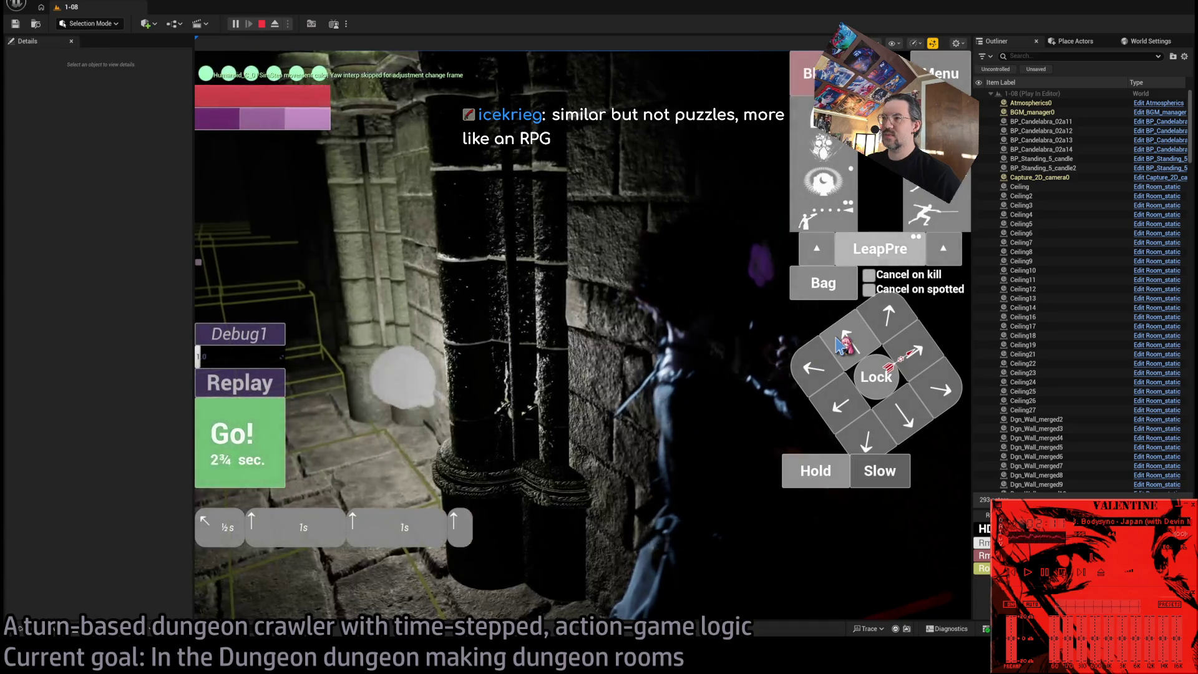
left_click(841, 426)
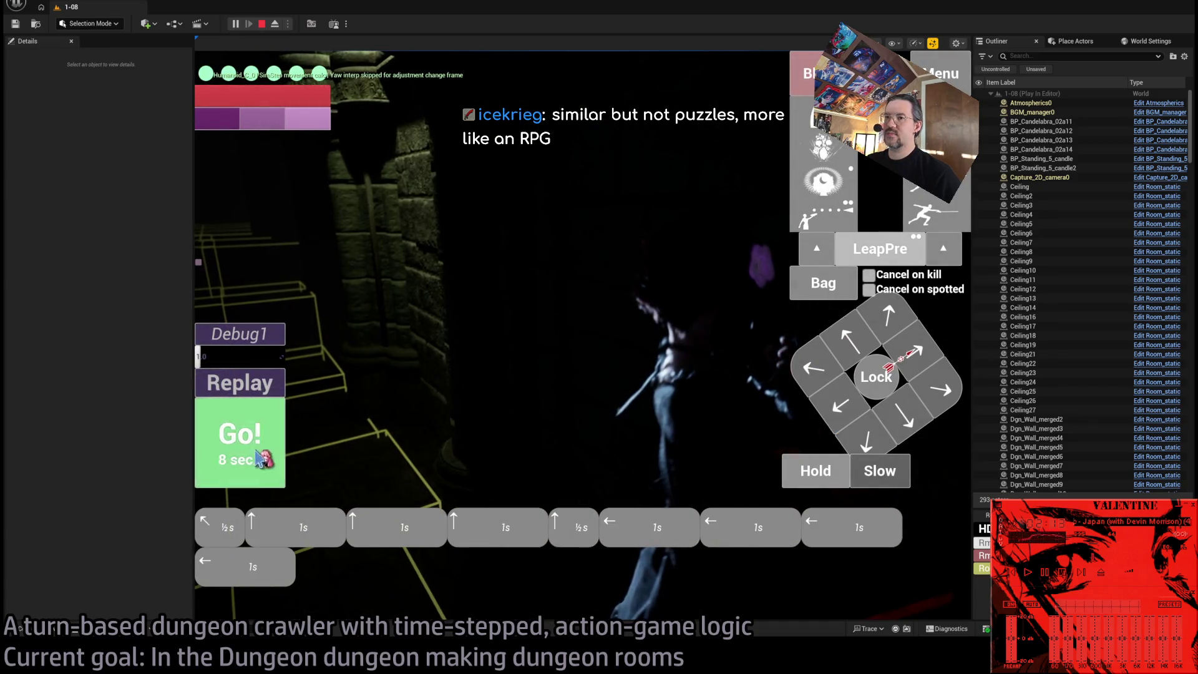
left_click(258, 452)
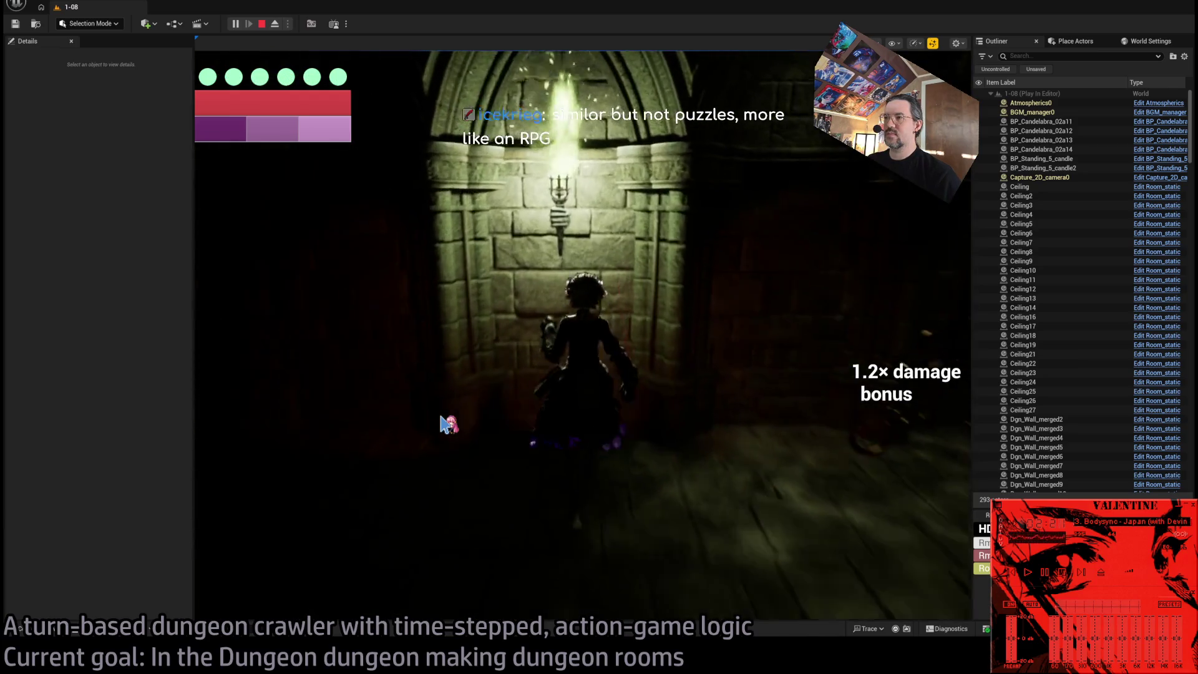
Walk the character toward the arched corridor with queued moves and played turns.
left_click(932, 369)
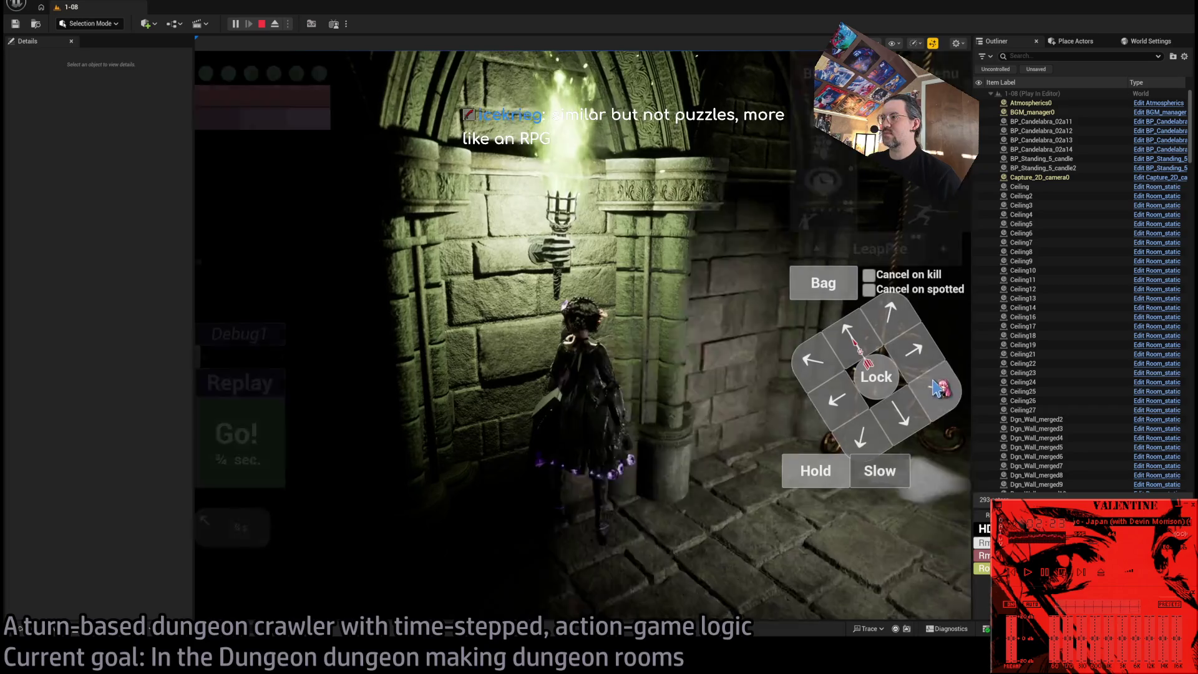
left_click(234, 455)
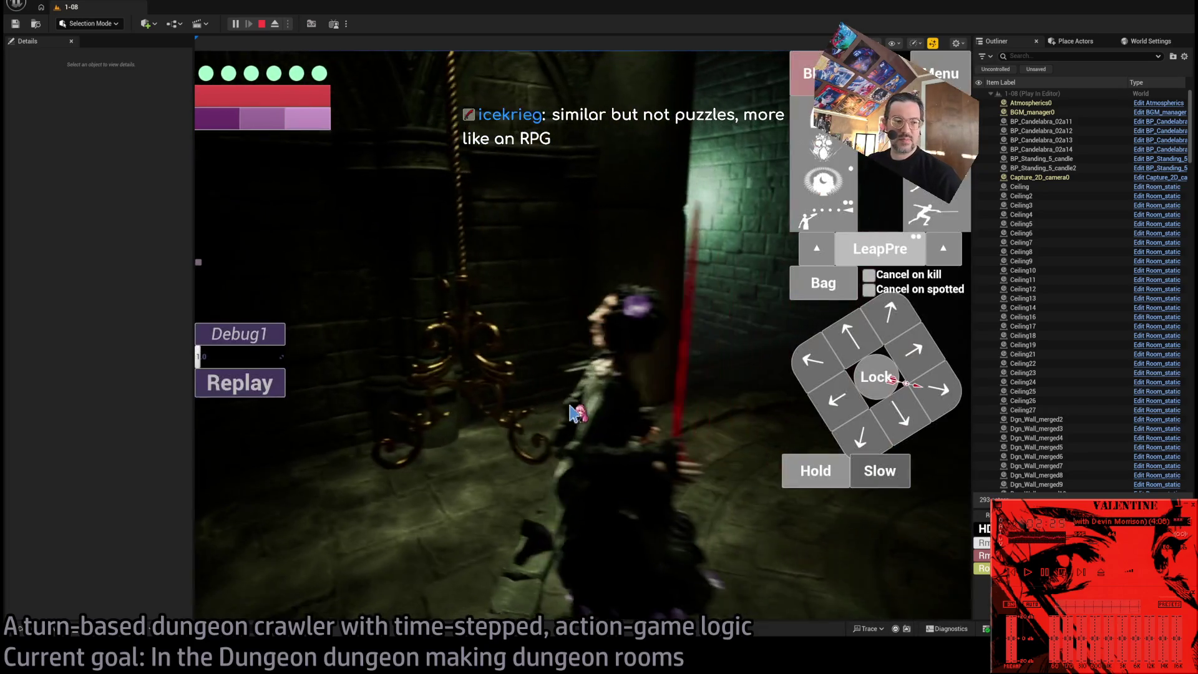
left_click(553, 418)
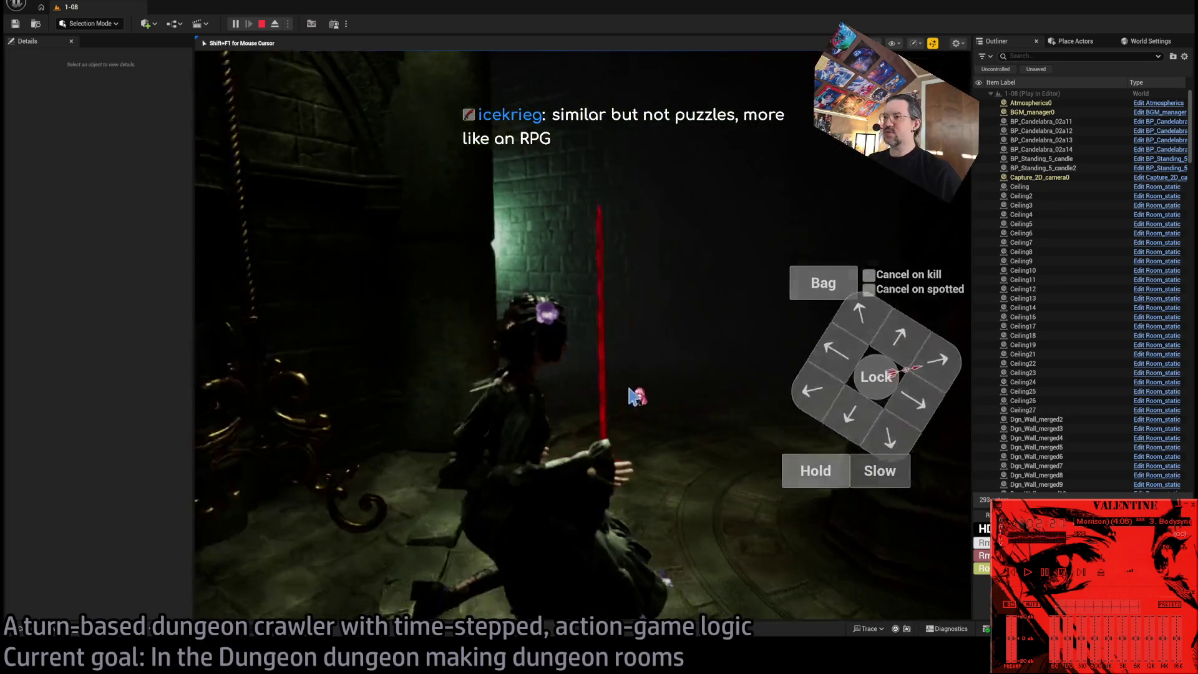
left_click(259, 430)
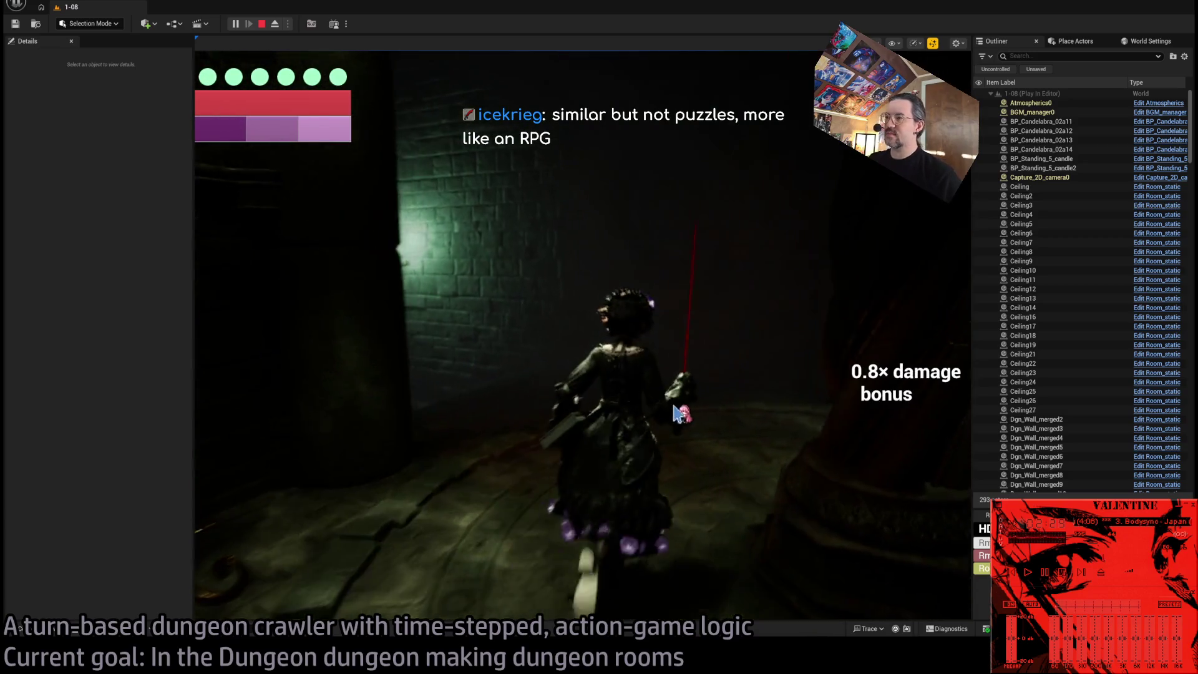
left_click(845, 349)
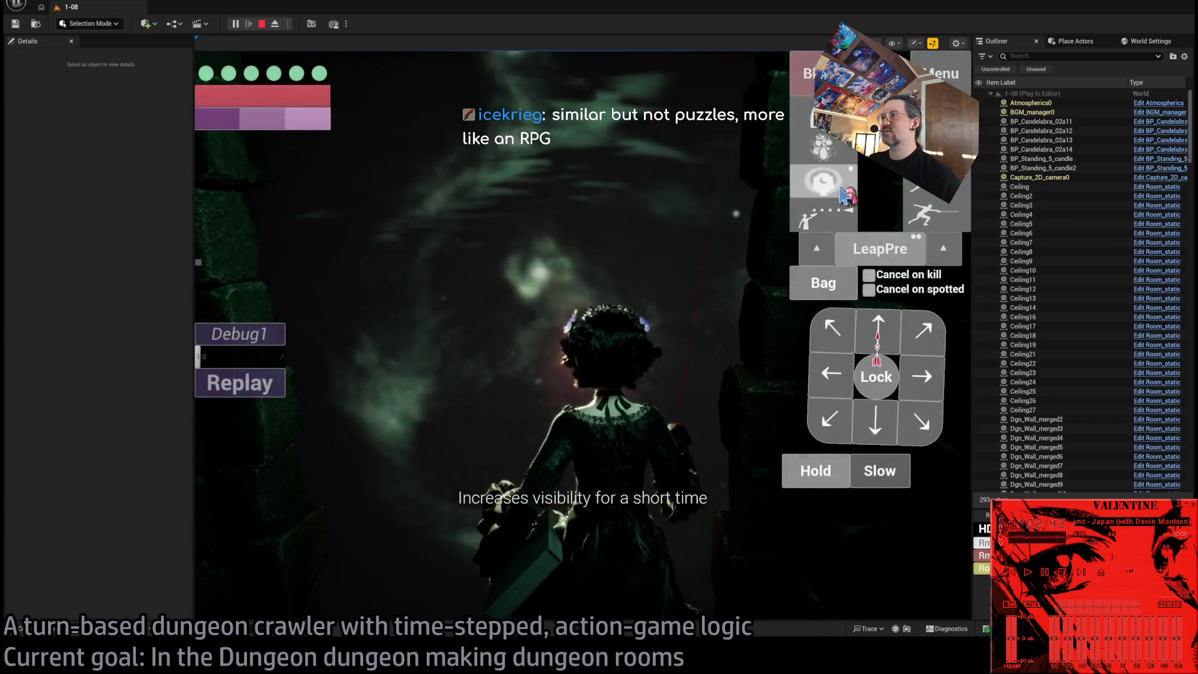
left_click(259, 424)
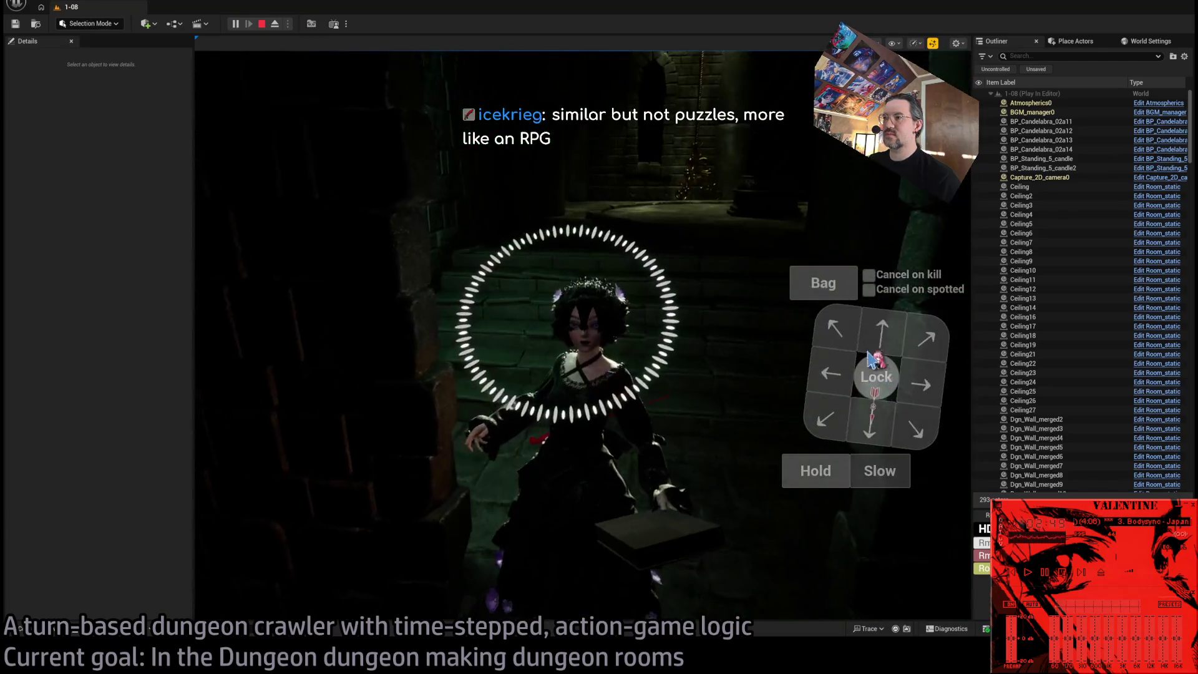
Continue up-right and up-left moves into the candelabra room, queuing two up-right 1s moves.
left_click(257, 430)
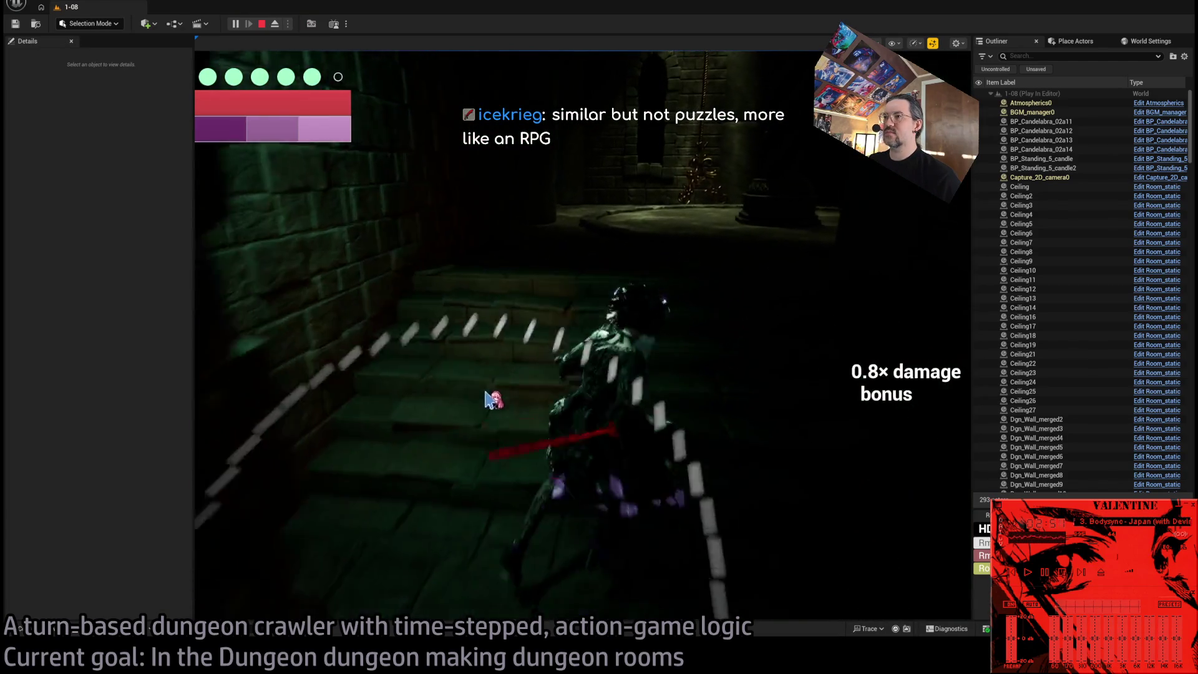
left_click(917, 340)
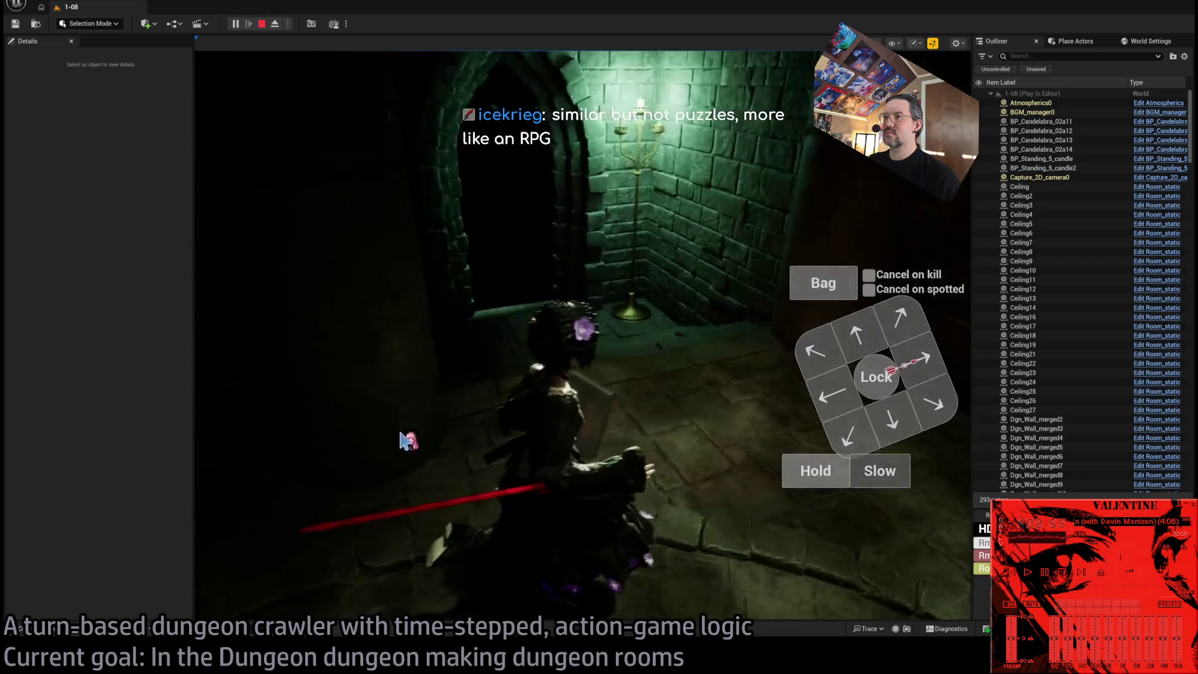
left_click(859, 332)
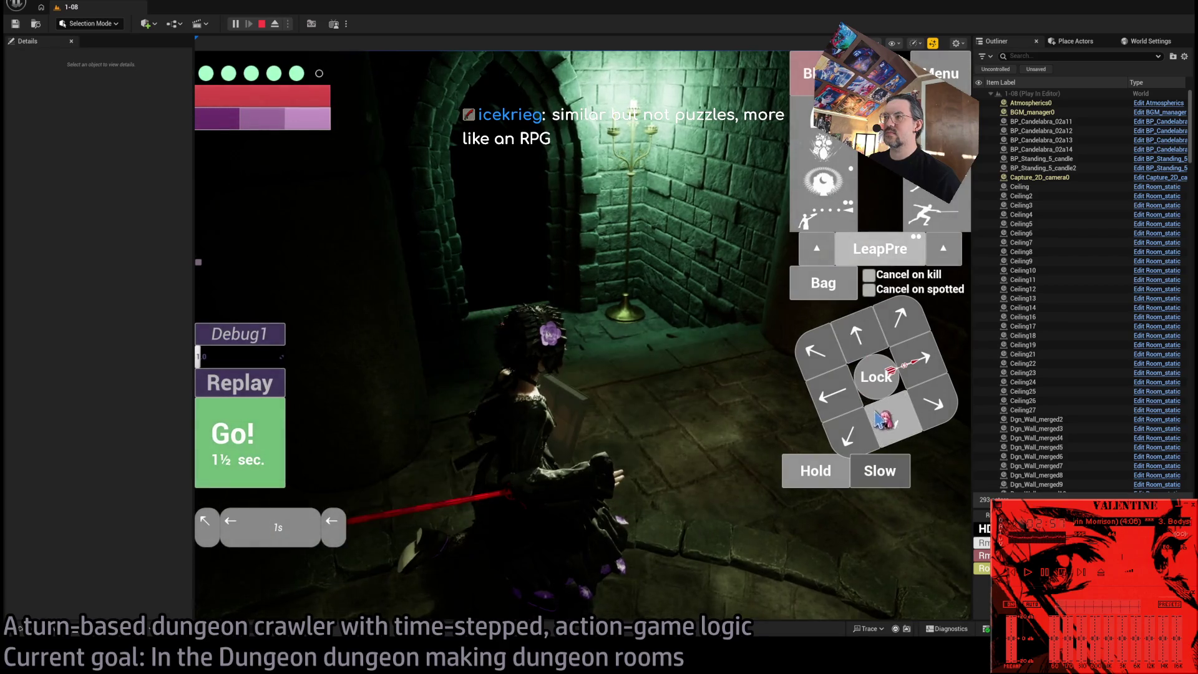
left_click(230, 464)
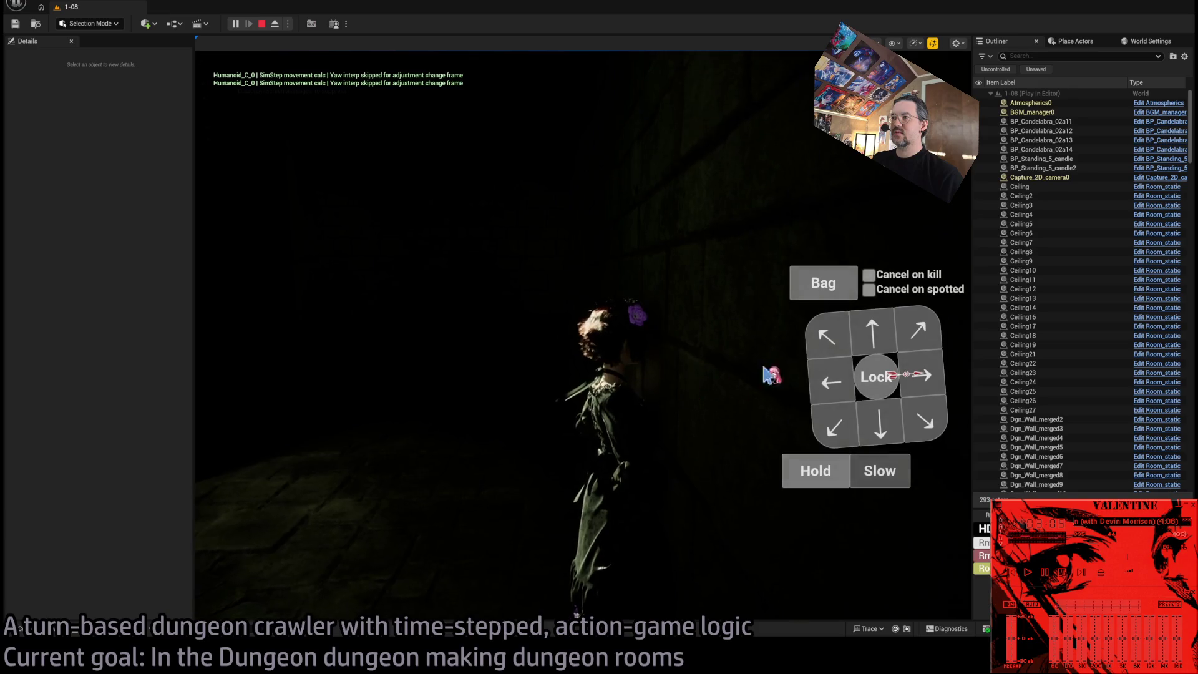
left_click(836, 340)
left_click(242, 448)
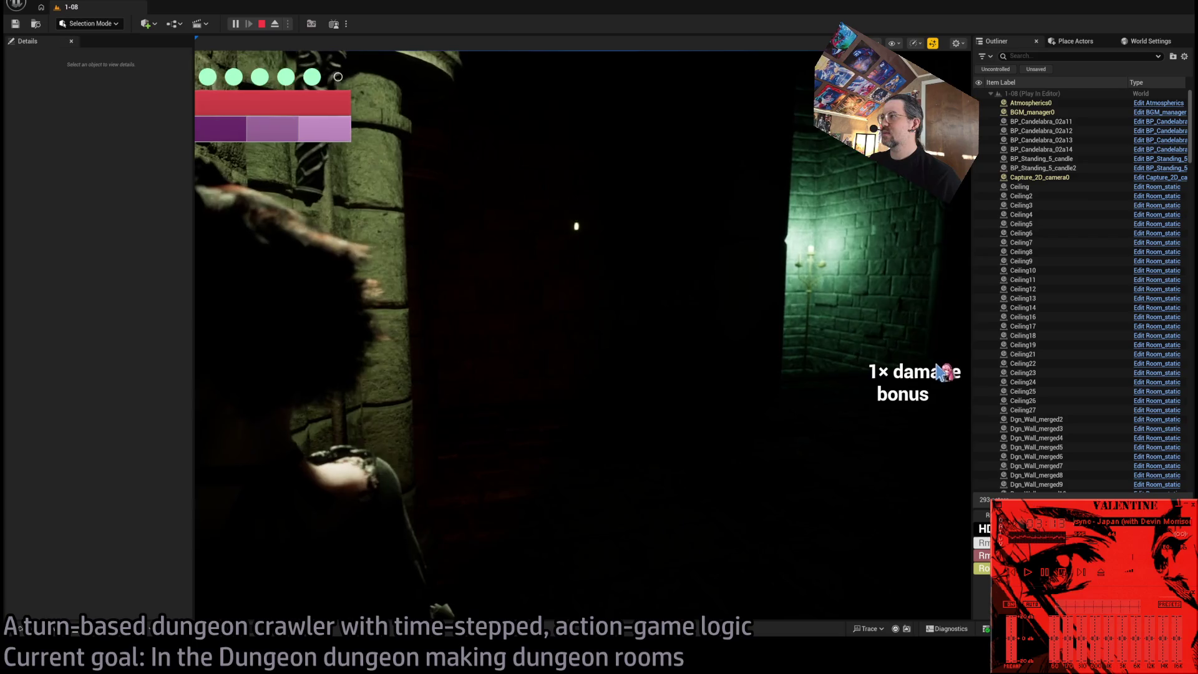
left_click(926, 337)
left_click(926, 338)
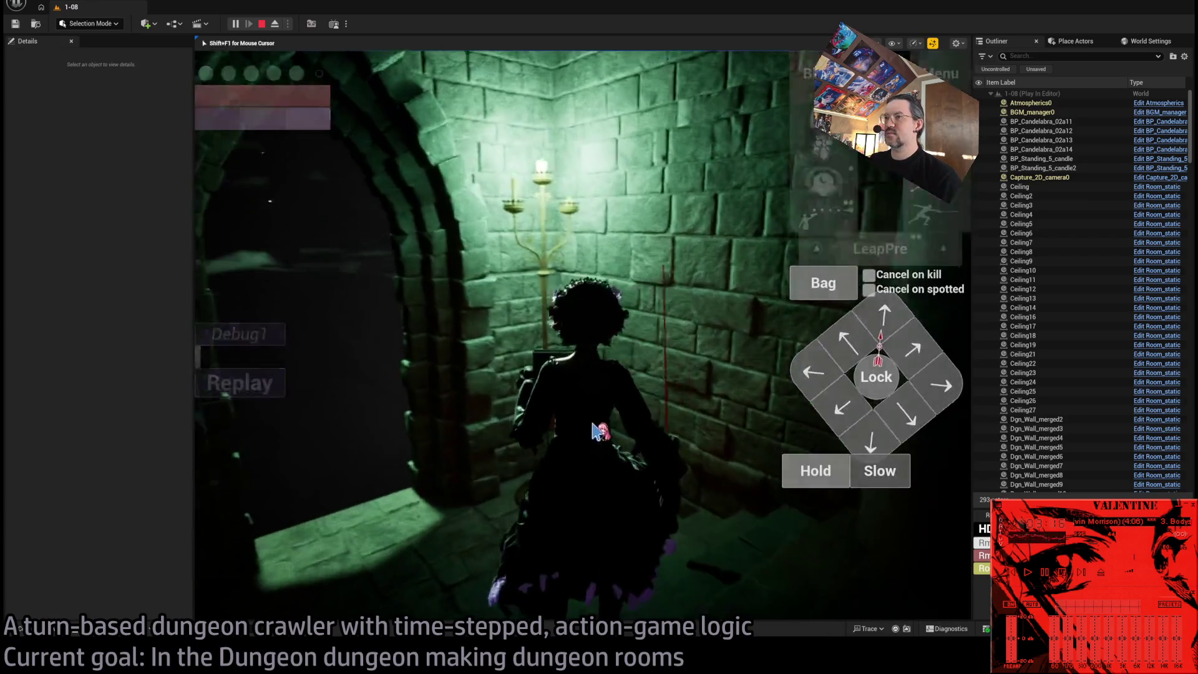
Stop the play-test, fly across the floor and select the wall Dgn_Wall_merged29.
key("Escape")
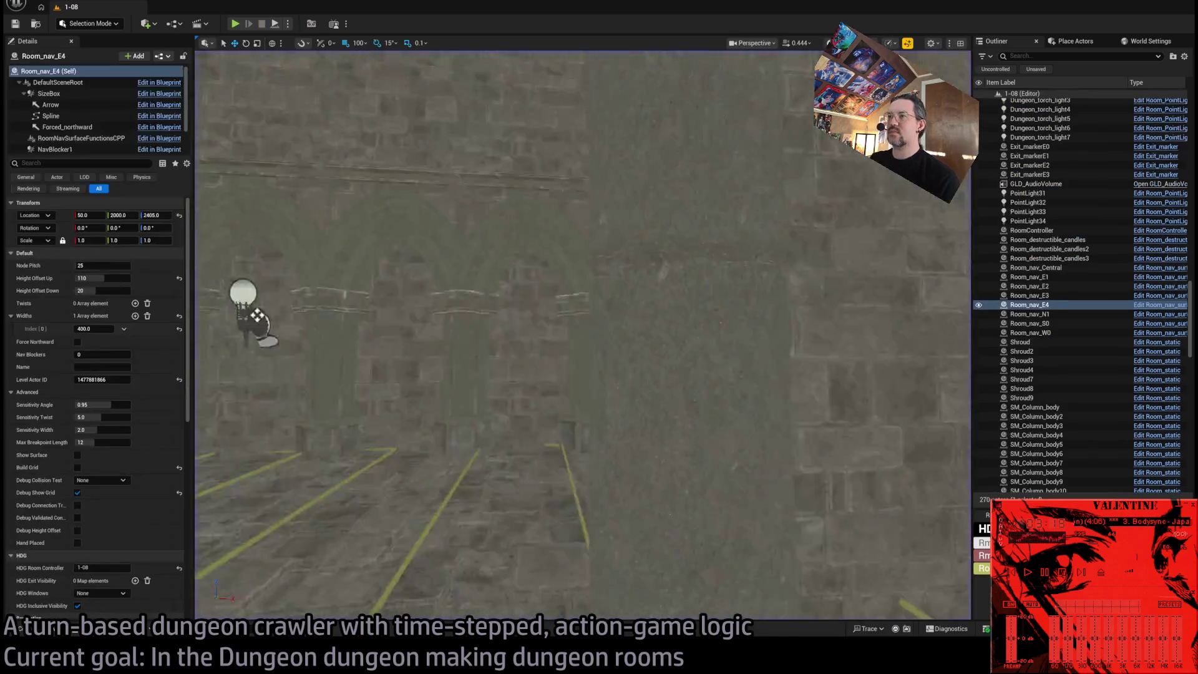
key("f")
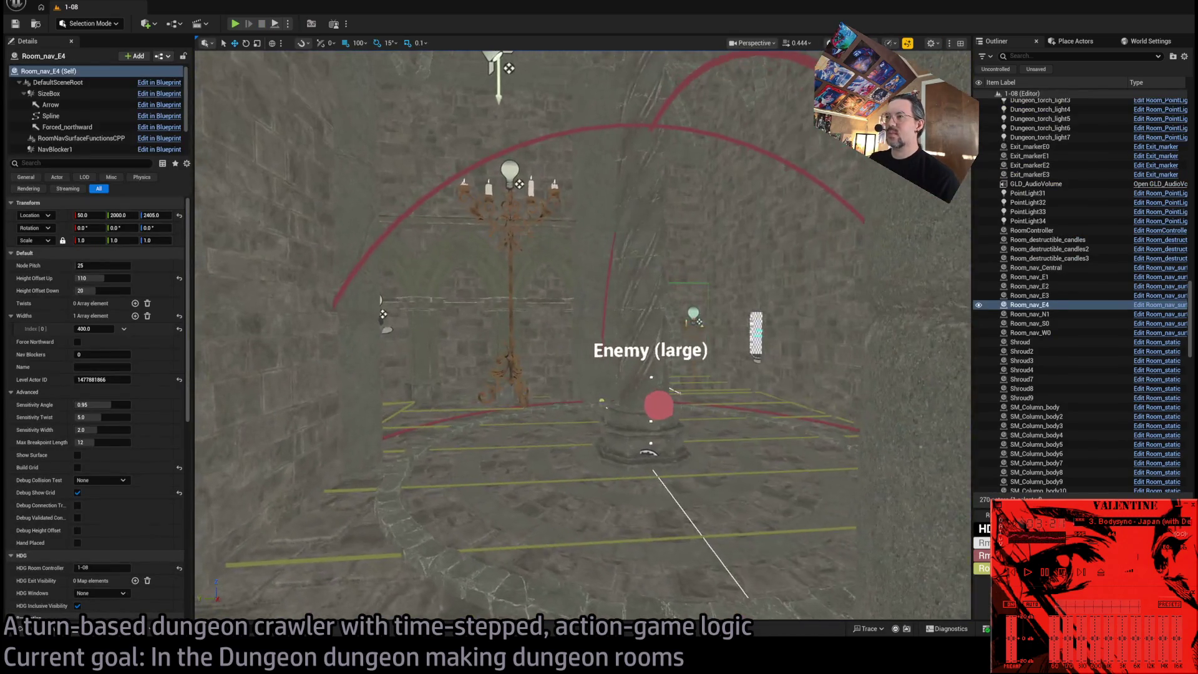
key("w")
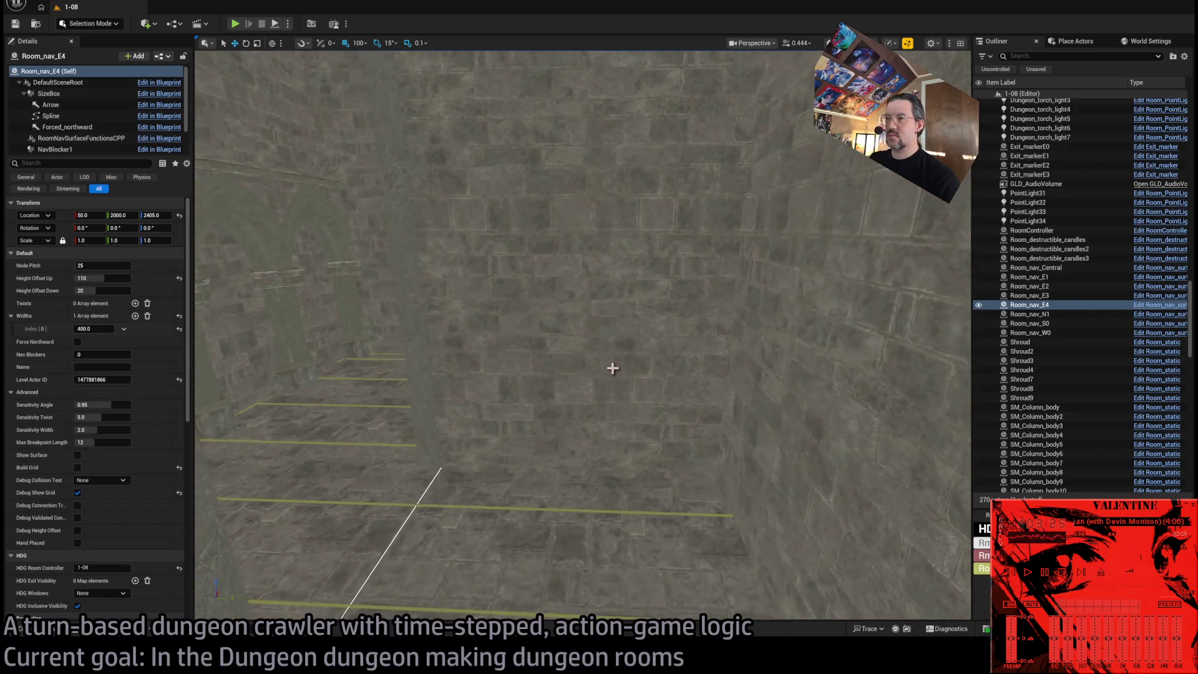
left_click(610, 371)
key("w")
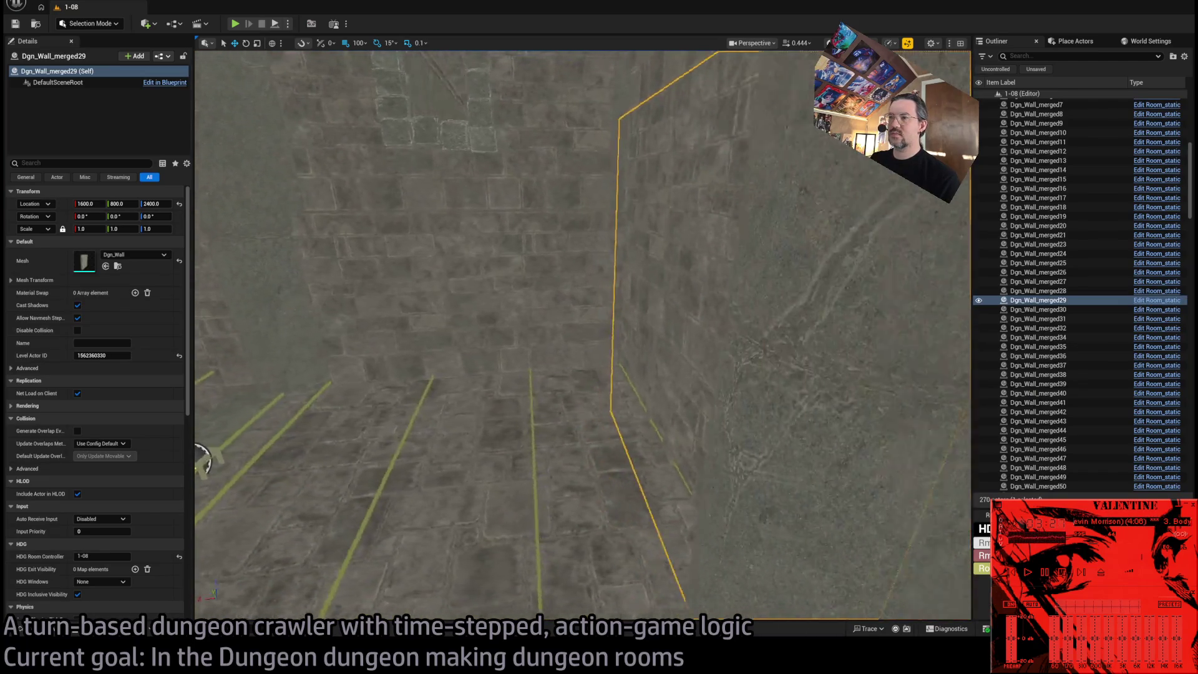
Frame Dgn_Wall_merged29 and browse the content browser to the DRAGON_CATACOMB Merged meshes folder.
key("f")
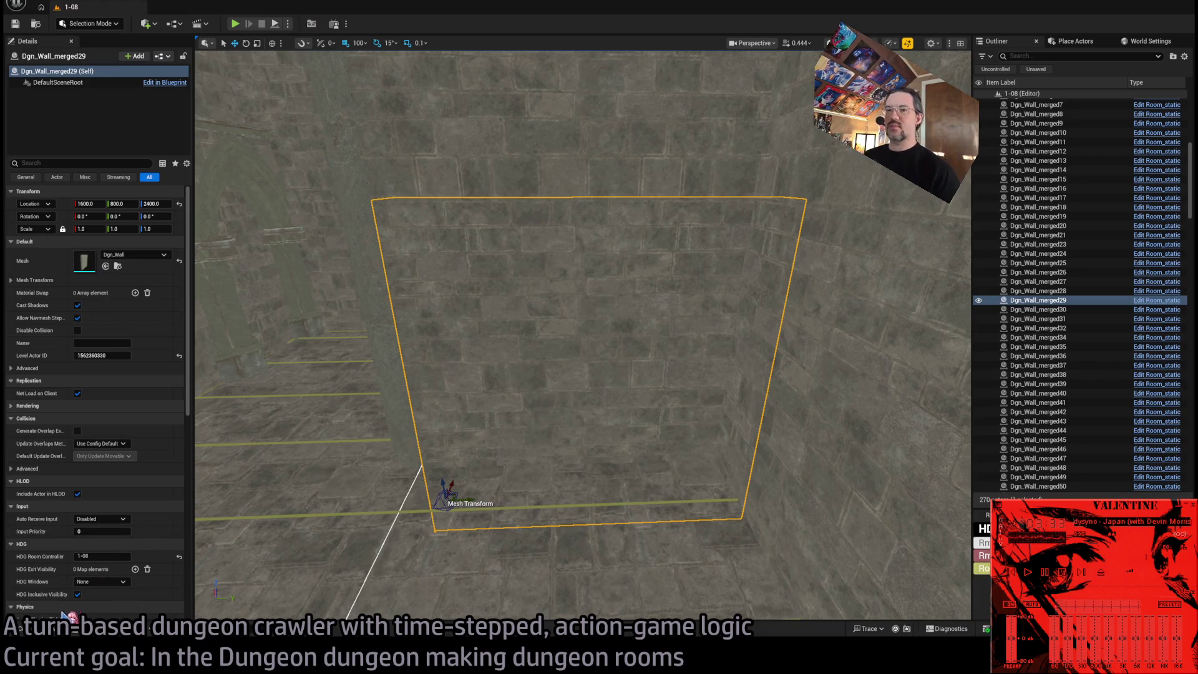
left_click(40, 635)
key("ctrl+space")
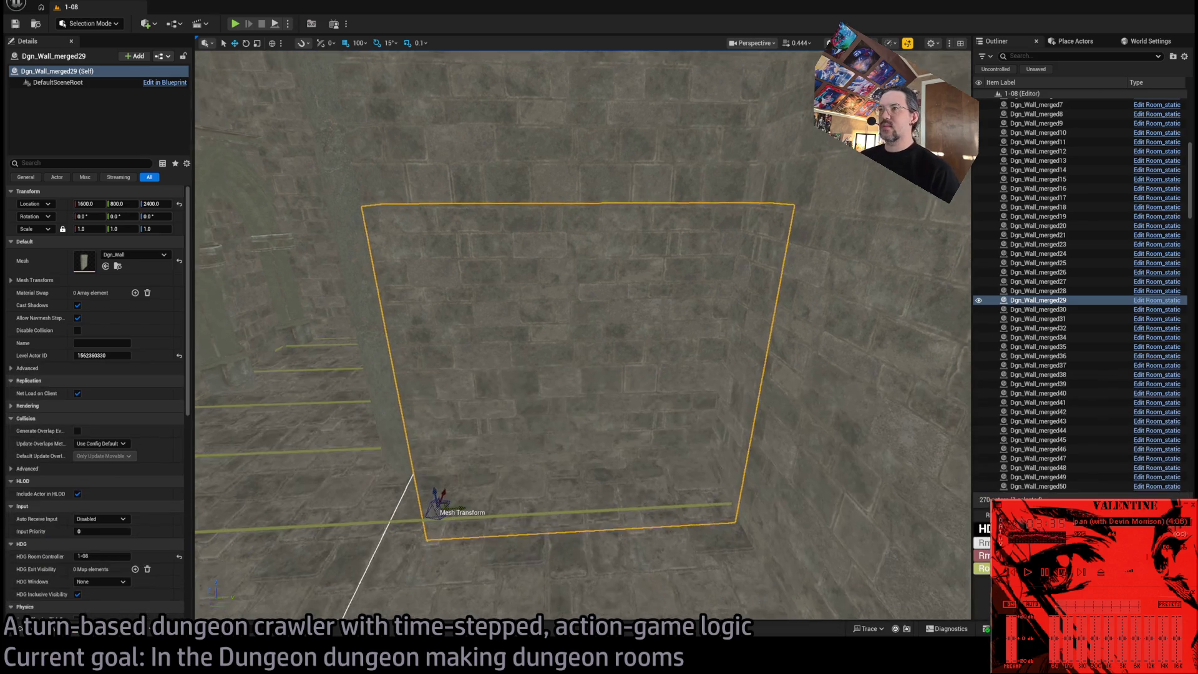
key("ctrl+space")
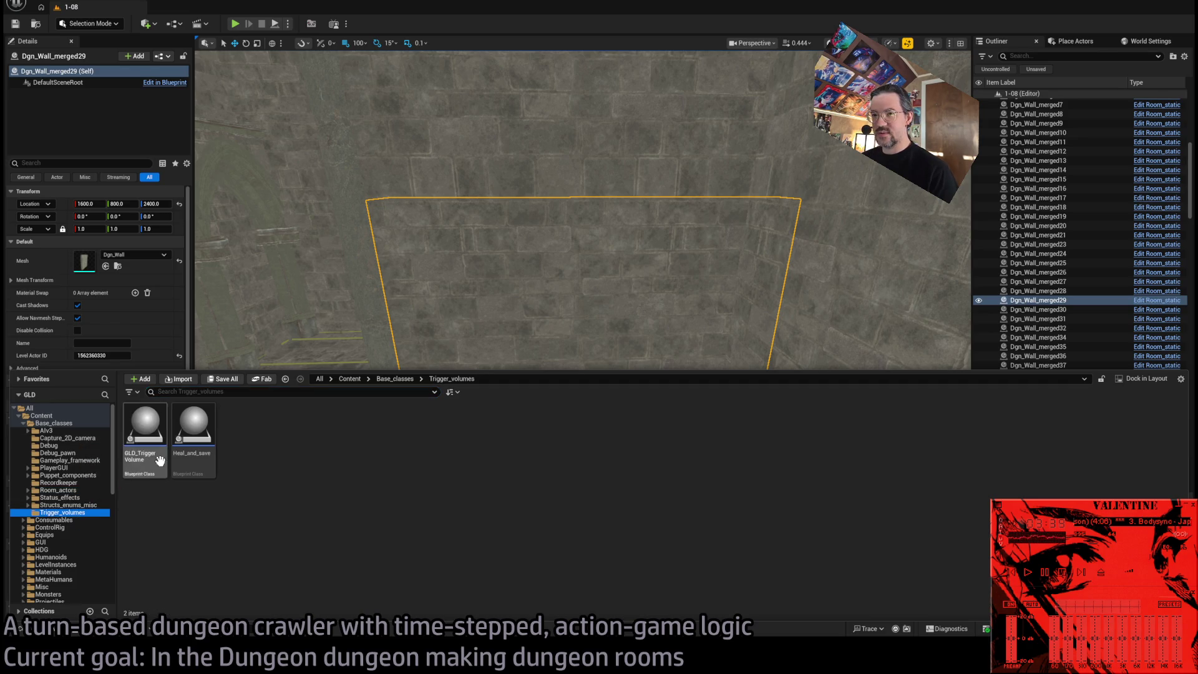
scroll(76, 469, "down", 4)
left_click(71, 528)
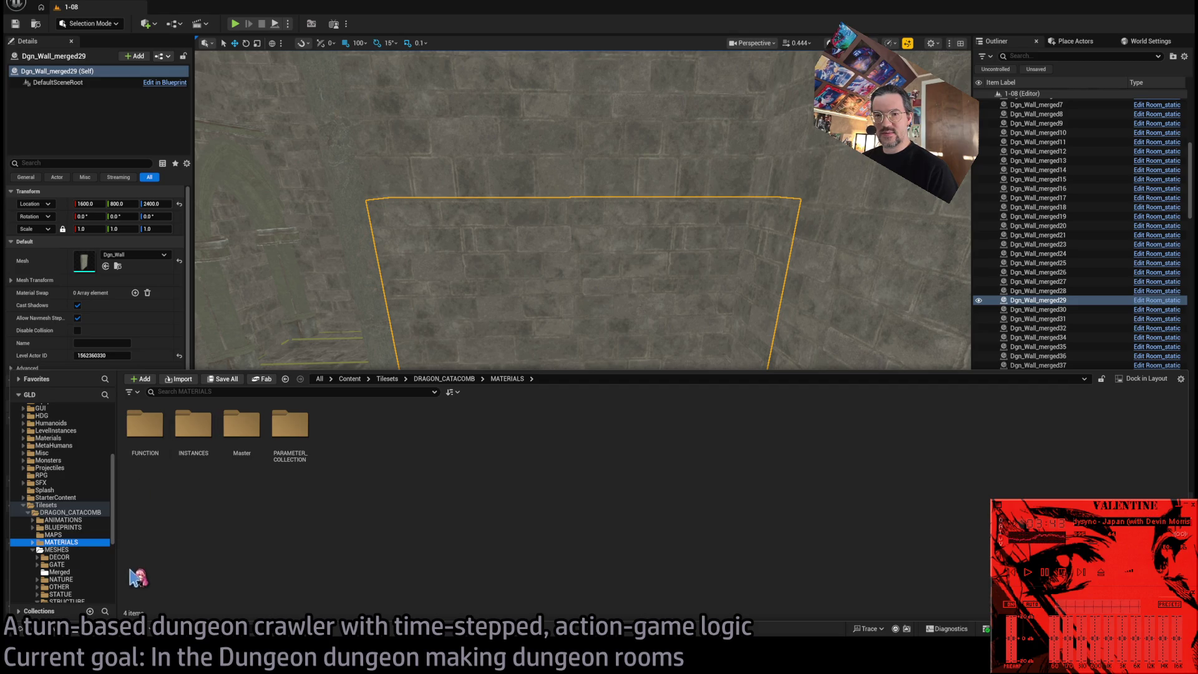
left_click(67, 527)
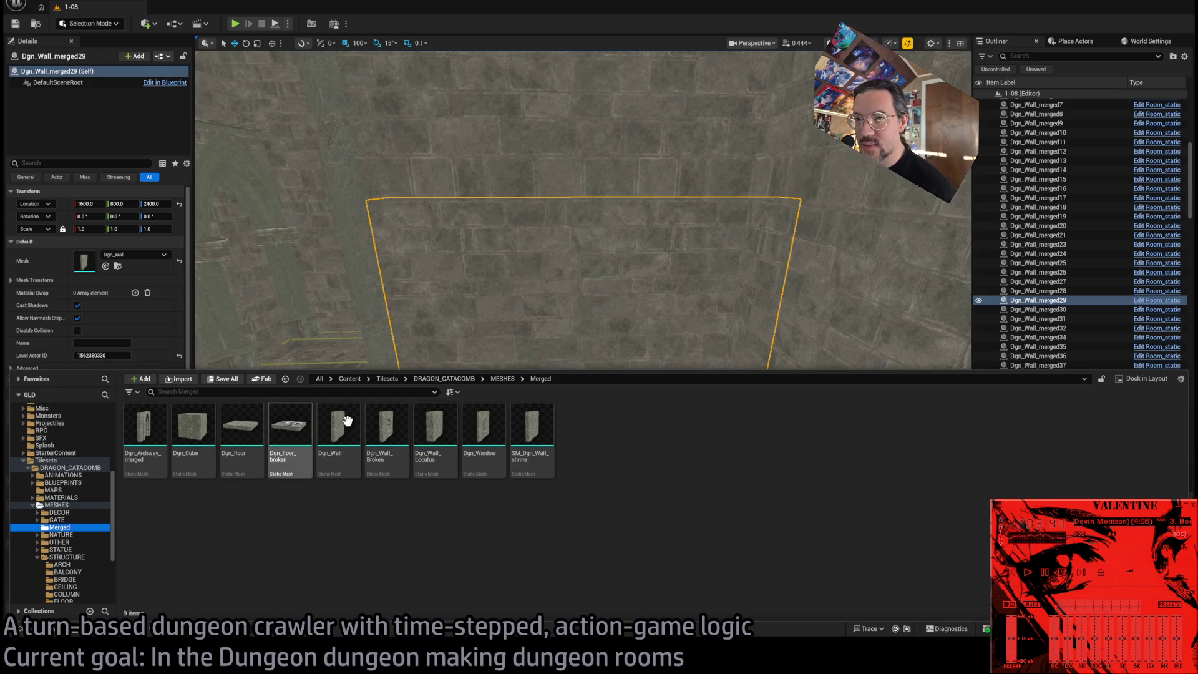
key("ctrl+space")
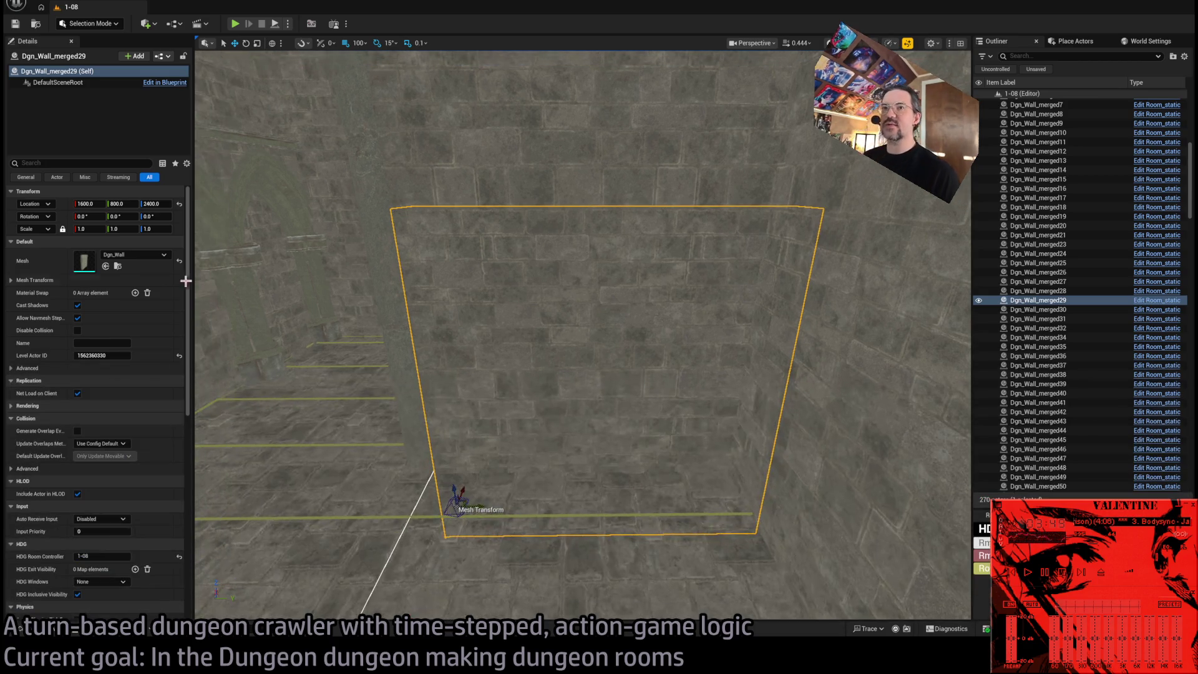
Assign Dgn_Wall_Loculus to the wall's Mesh slot.
left_click_drag(110, 273, 112, 267)
scroll(401, 401, "up", 5)
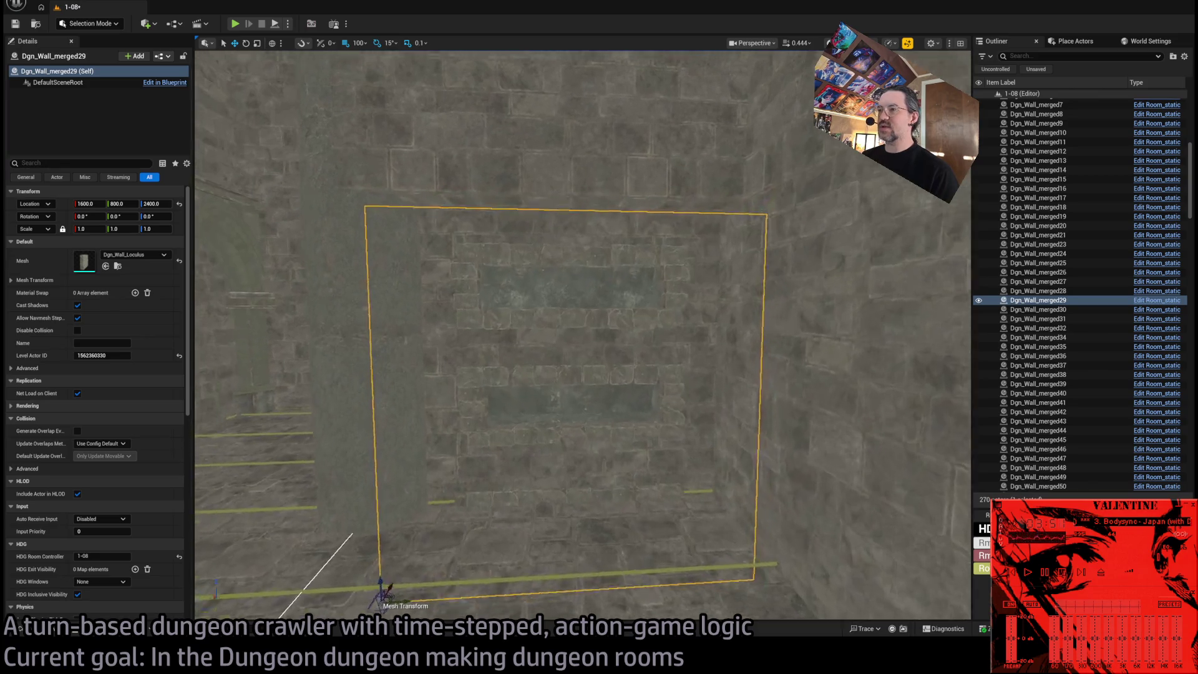
scroll(582, 335, "down", 5)
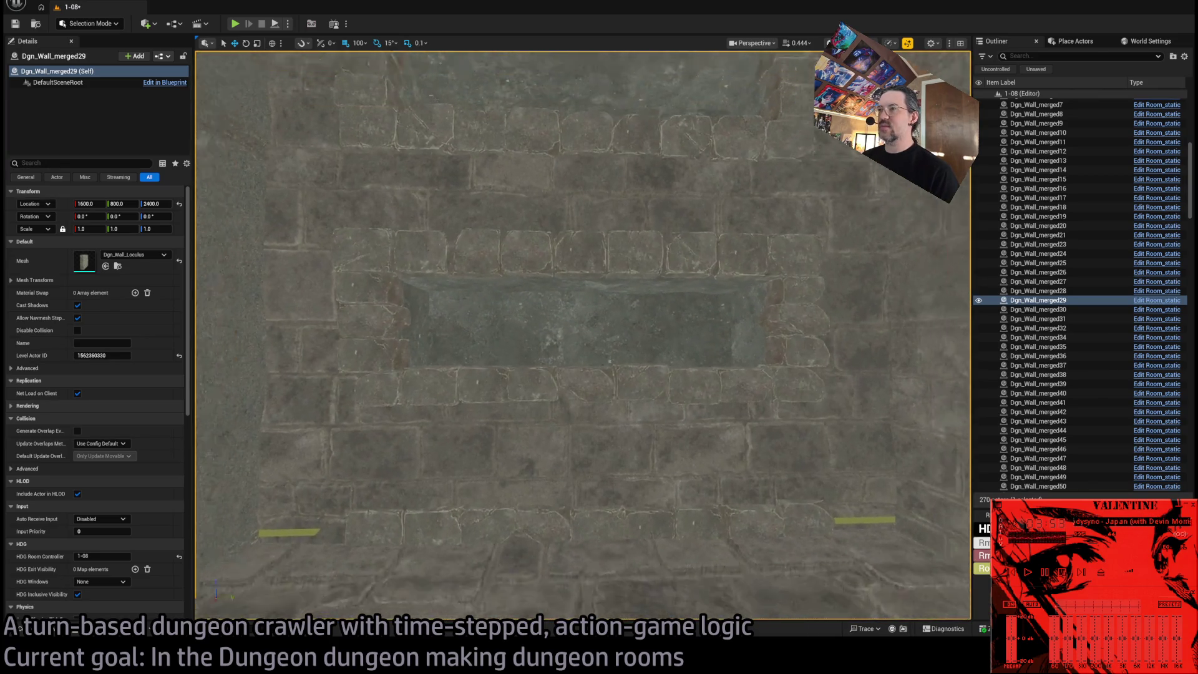
scroll(582, 335, "up", 2)
mouse_move(583, 335)
left_mouse_down()
mouse_move(399, 214)
mouse_move(512, 312)
mouse_move(506, 409)
left_mouse_up()
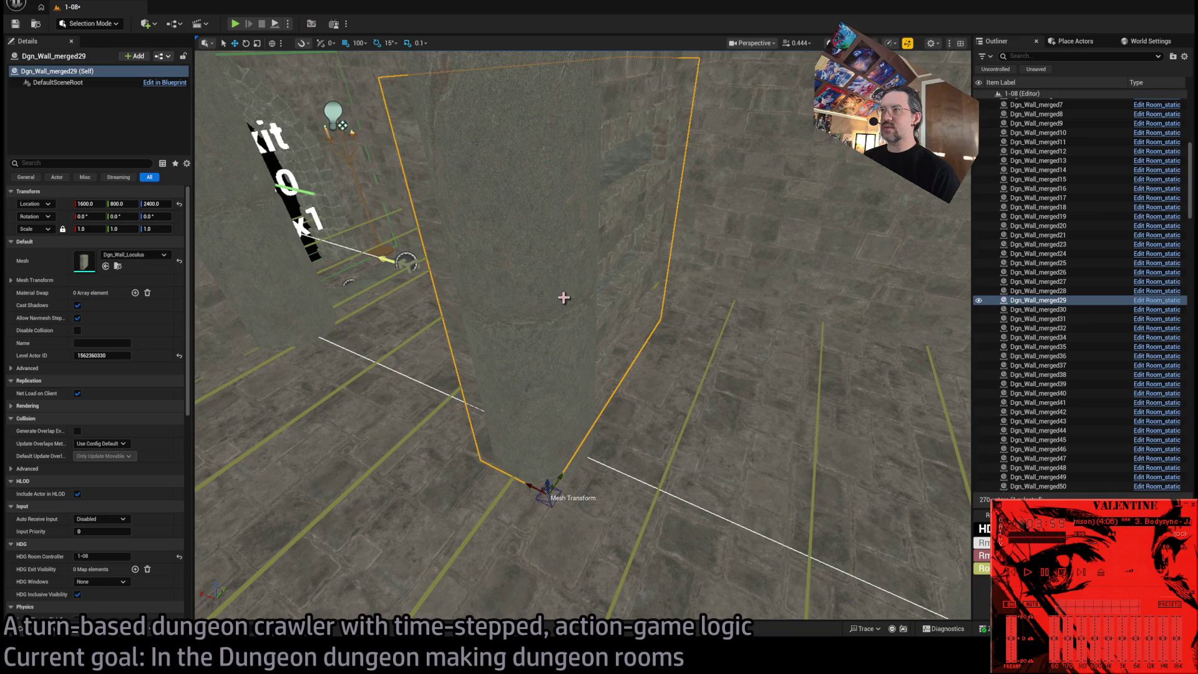
Orbit around Dgn_Wall_merged29 to inspect the Loculus version from the front and outside.
mouse_move(579, 325)
left_mouse_down()
mouse_move(599, 350)
mouse_move(574, 452)
mouse_move(565, 412)
left_mouse_up()
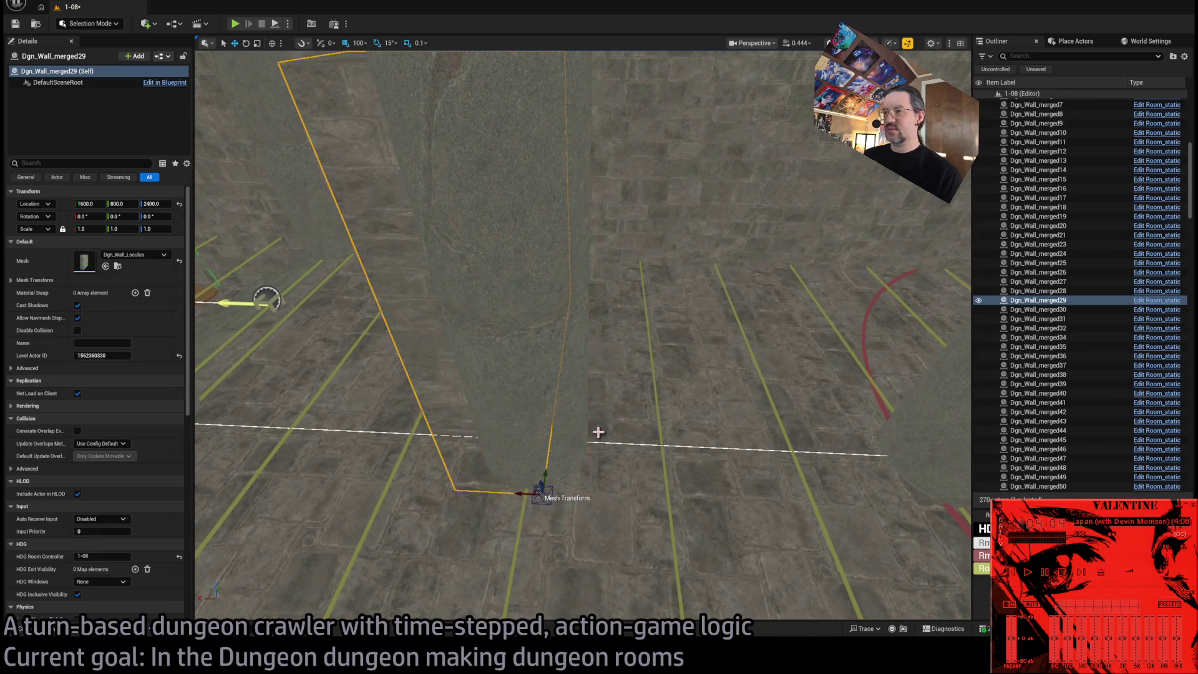
mouse_move(598, 432)
left_mouse_down()
mouse_move(415, 388)
mouse_move(365, 564)
left_mouse_up()
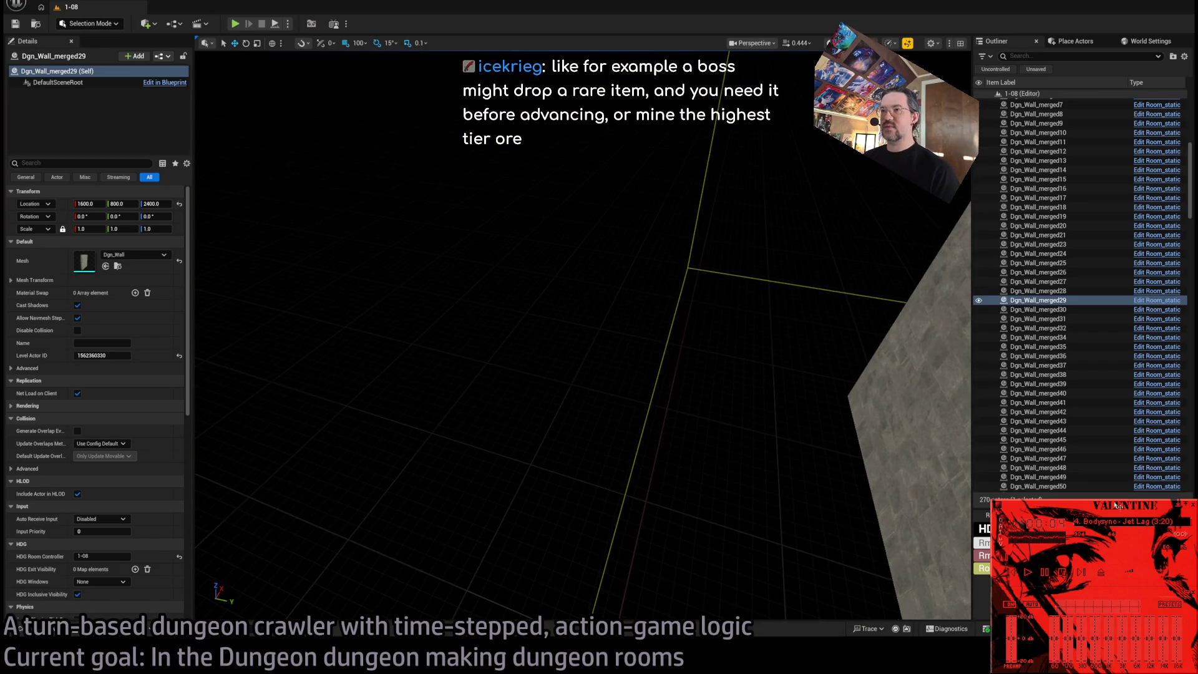
left_click_drag(561, 374, 462, 430)
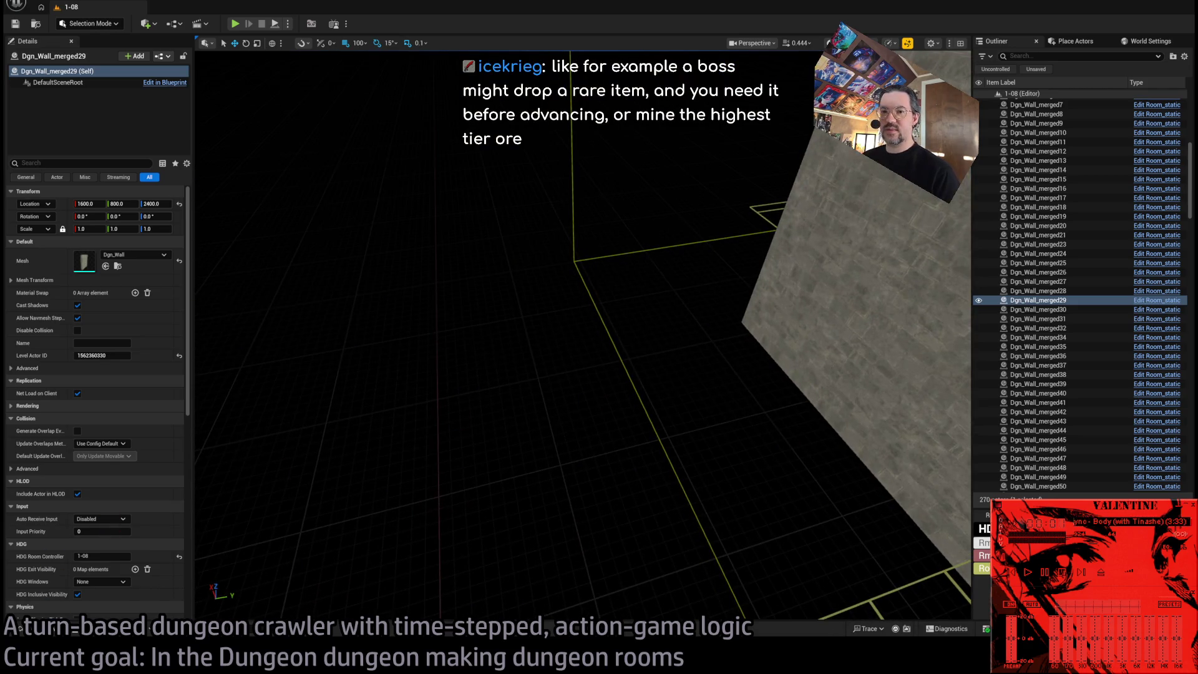
Place a standalone Dgn_Wall_Loculus and a plain Dgn_Wall in the level, then select the Loculus wall.
left_click(38, 629)
mouse_move(500, 342)
left_mouse_down()
mouse_move(433, 358)
mouse_move(435, 385)
left_mouse_up()
left_click(59, 632)
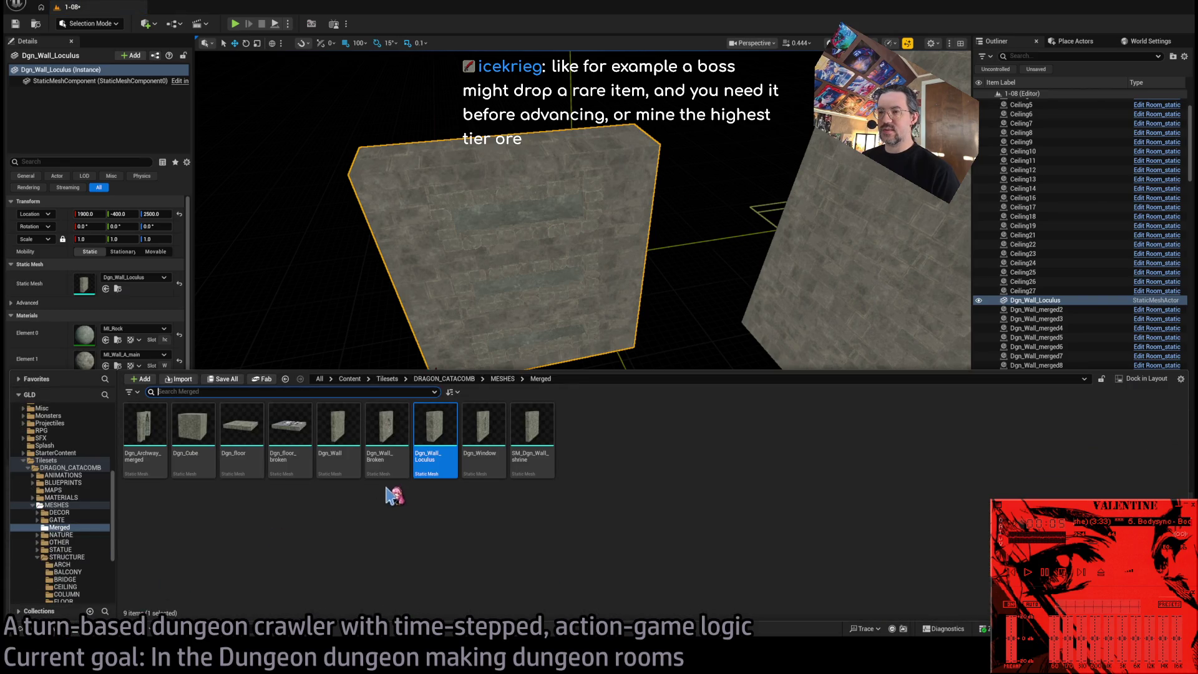
mouse_move(335, 429)
left_mouse_down()
mouse_move(428, 409)
mouse_move(476, 456)
left_mouse_up()
key("f")
left_click(476, 456)
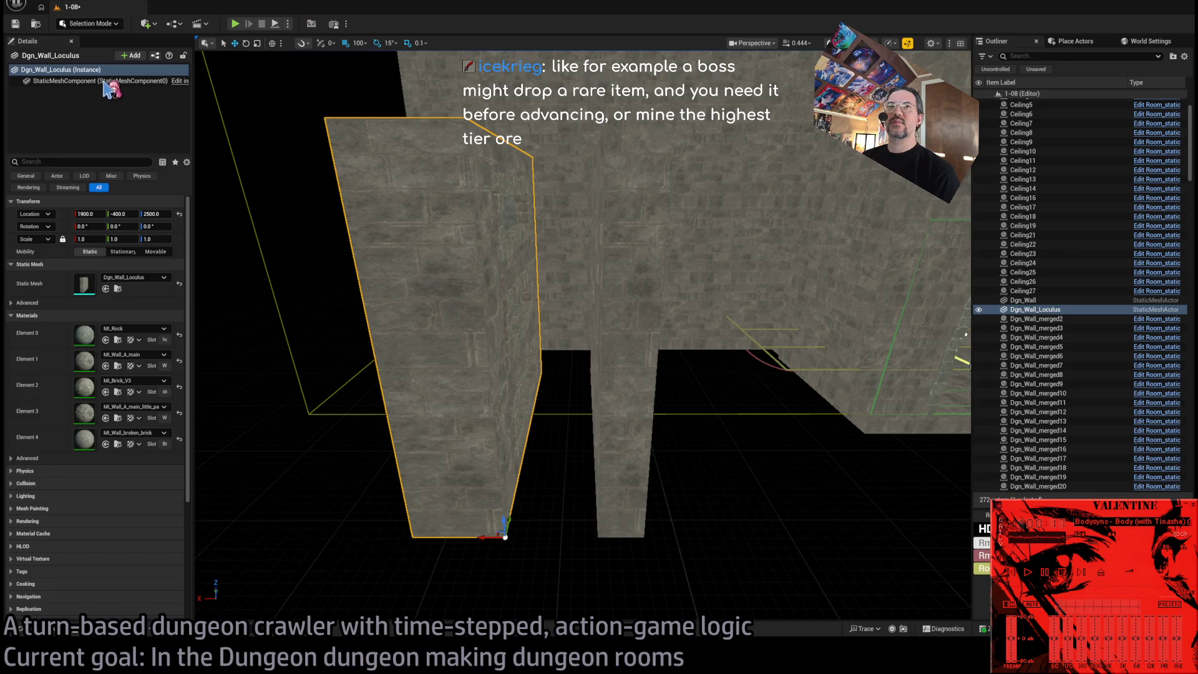
Move the Dgn_Wall_Loculus pivot to X 1950 using Modeling Mode's XForm Edit Pivot.
key("shift+5")
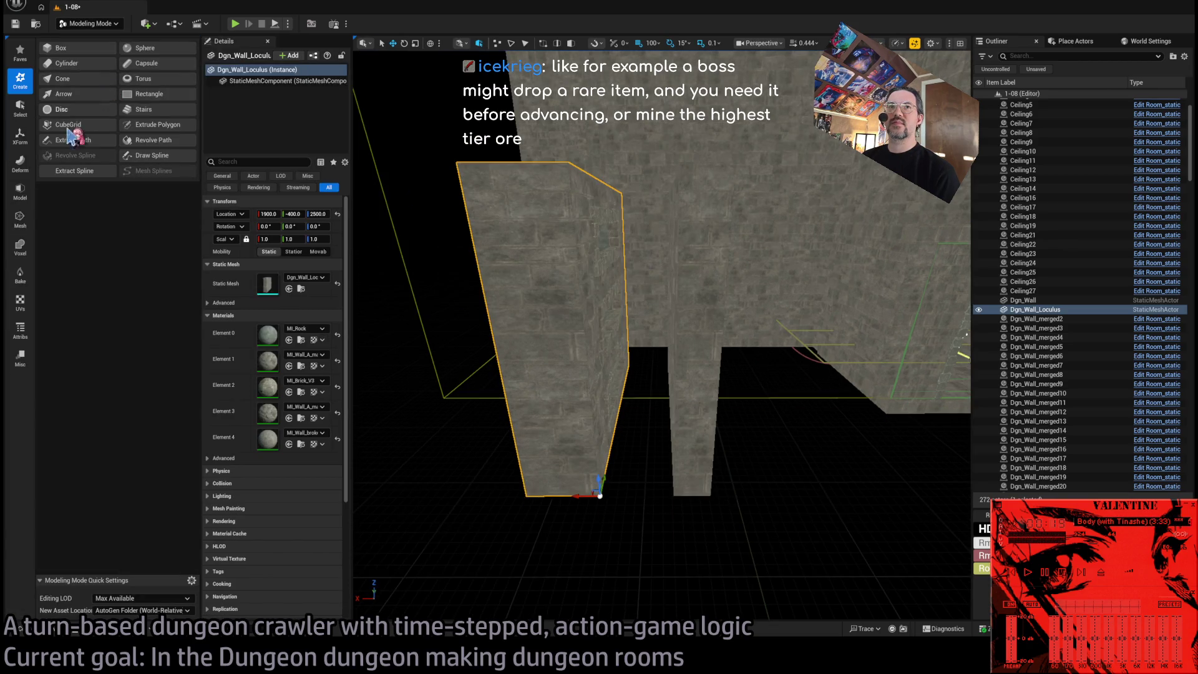
left_click(24, 193)
left_click(23, 218)
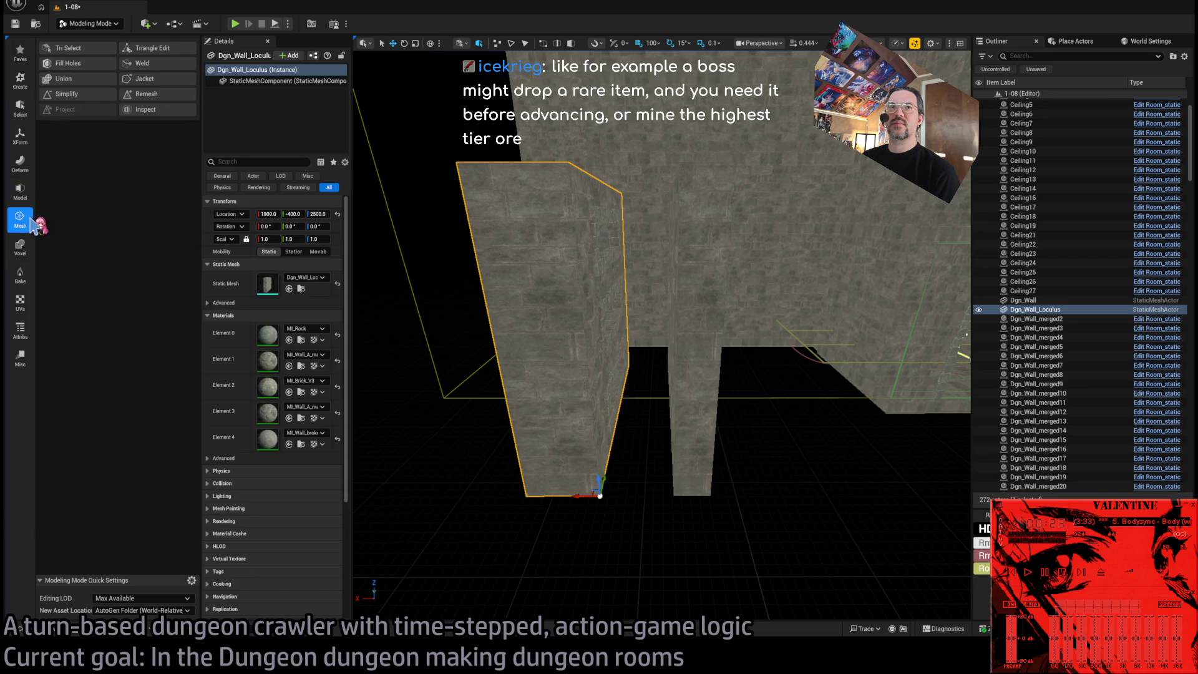
left_click(21, 136)
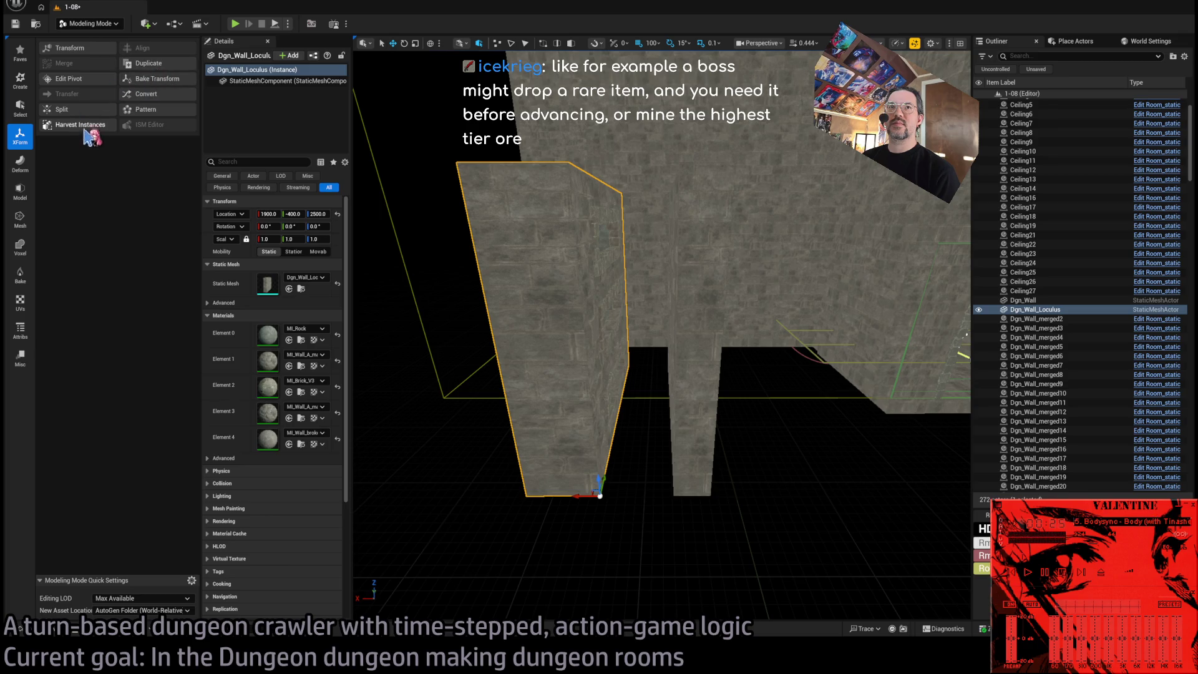
left_click(87, 81)
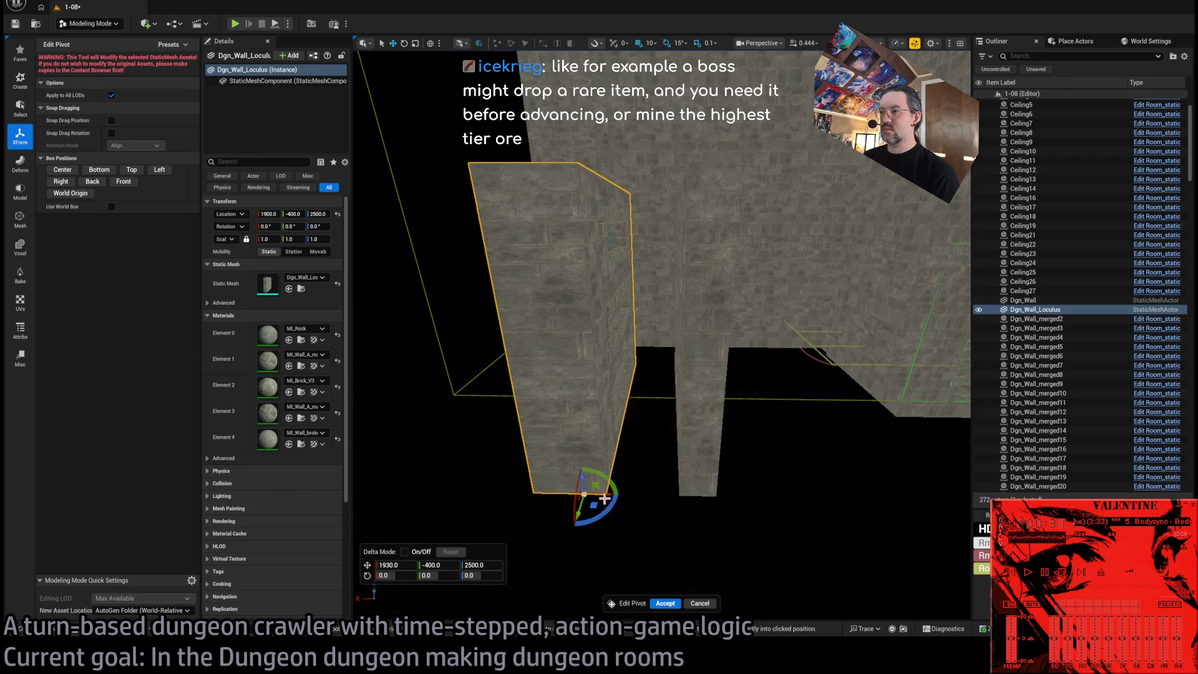
left_click(667, 604)
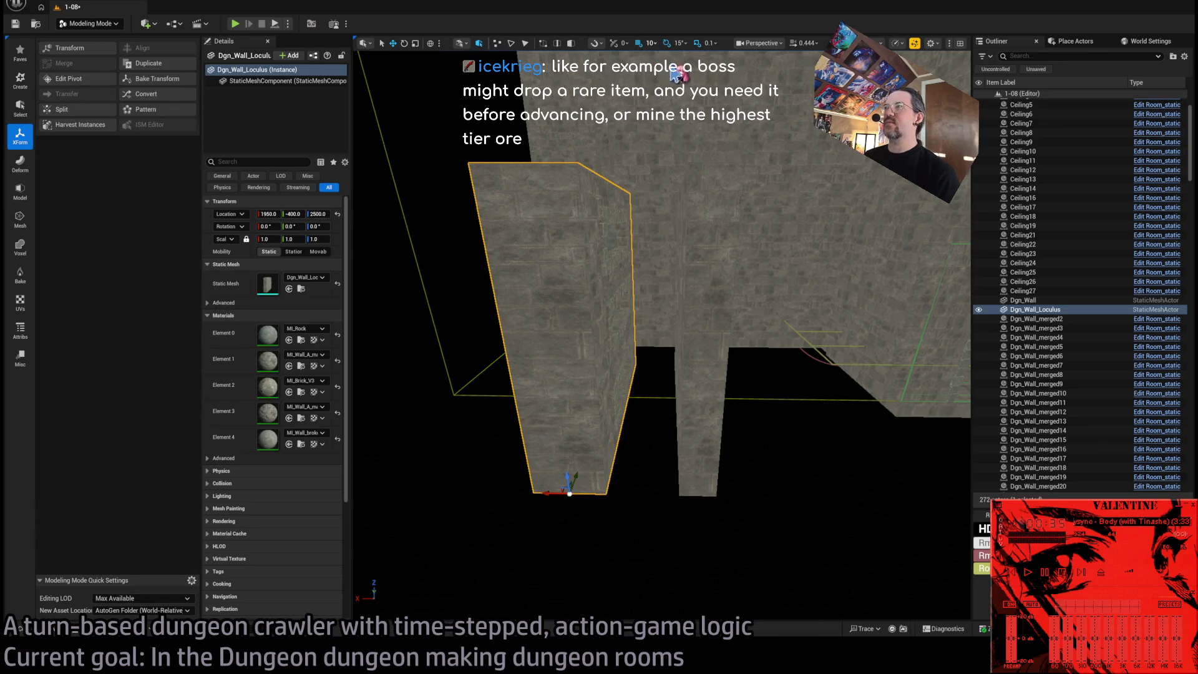
Delete the test walls and return to Selection Mode.
key("Delete")
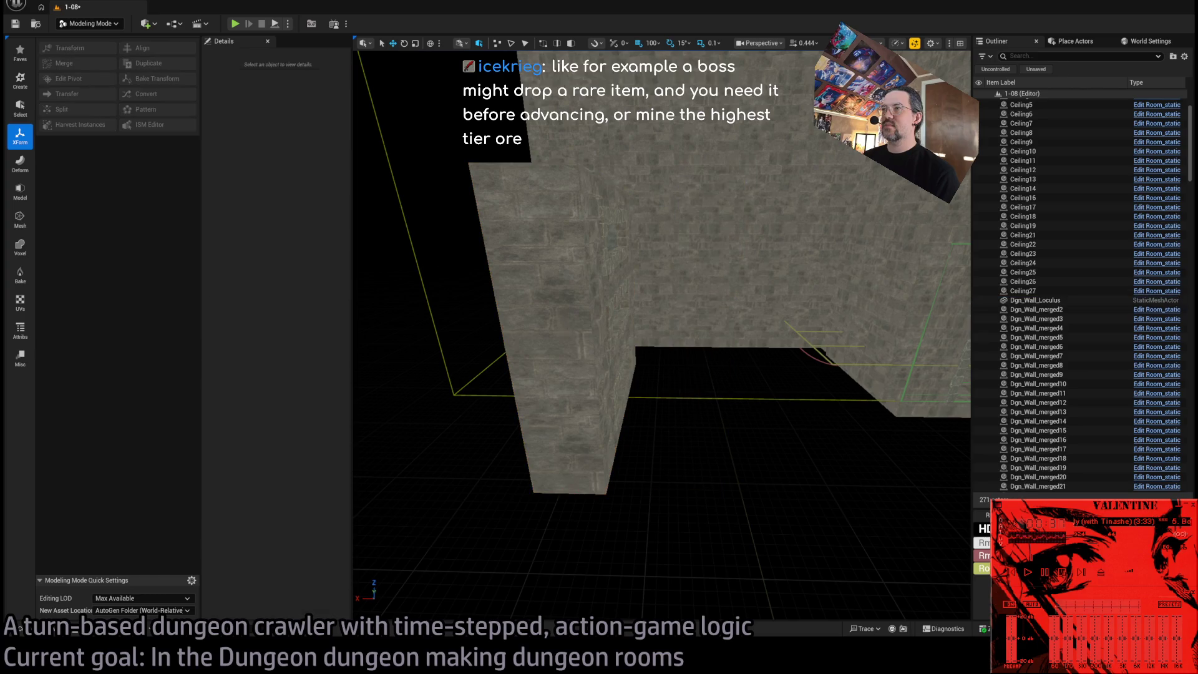
scroll(662, 337, "up", 5)
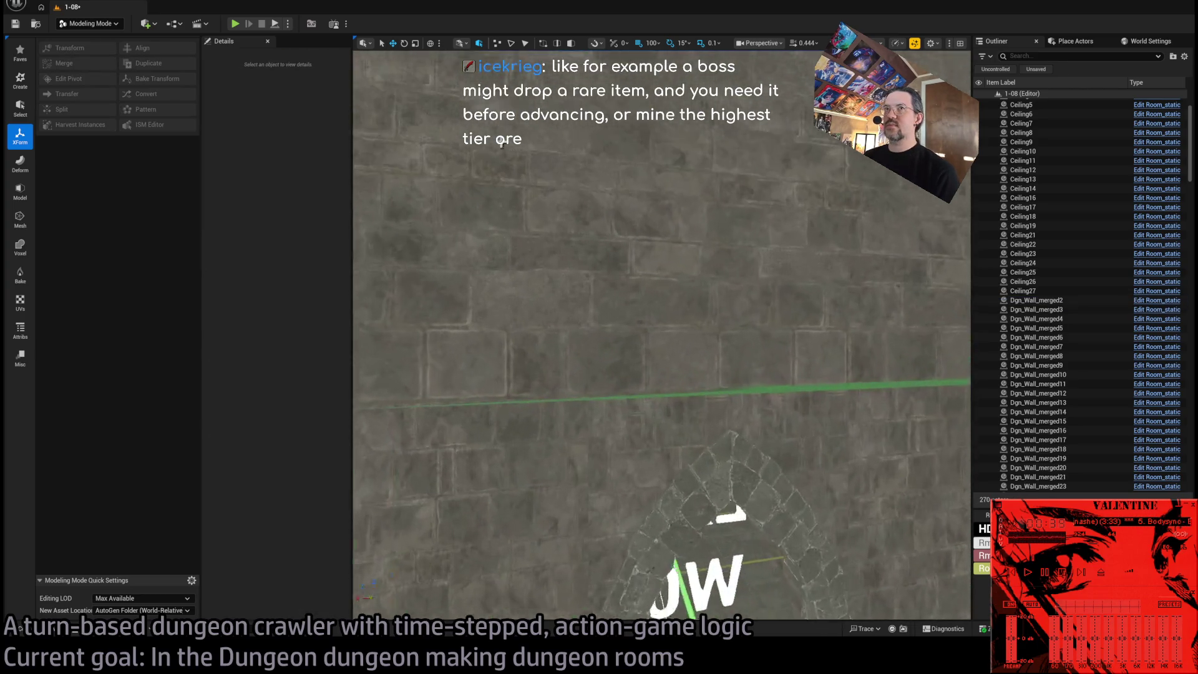
left_click(94, 24)
left_click(94, 38)
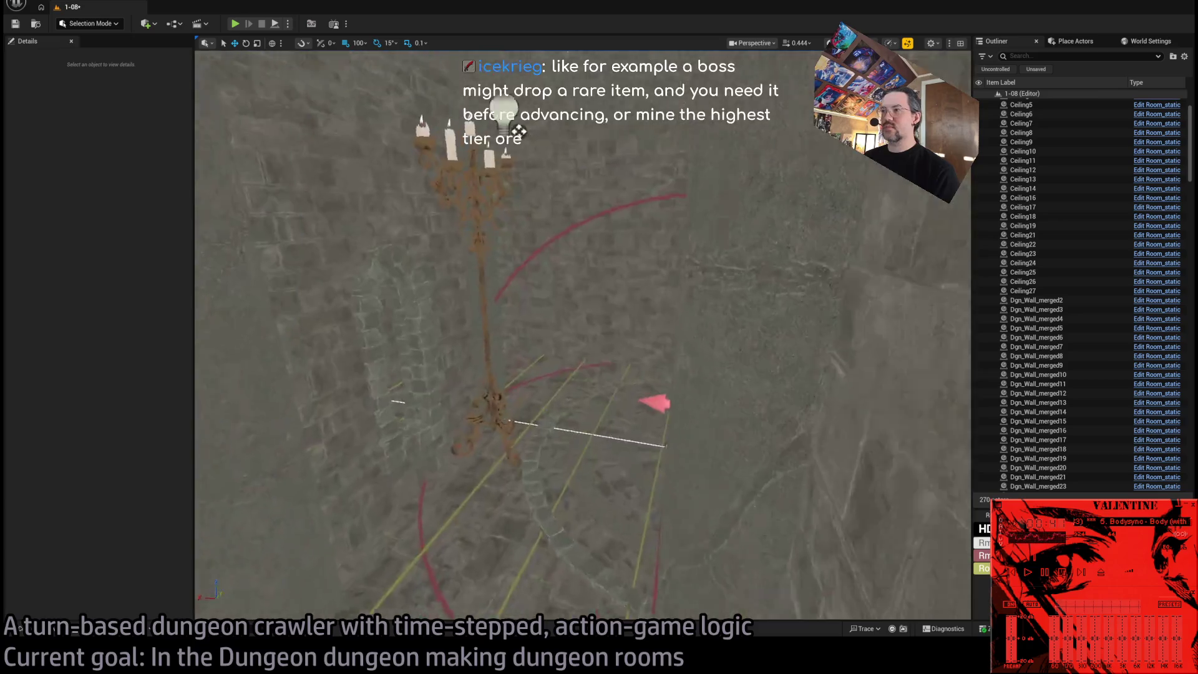
Select the Dgn_Wall_merged29 room wall in the viewport.
scroll(582, 336, "down", 5)
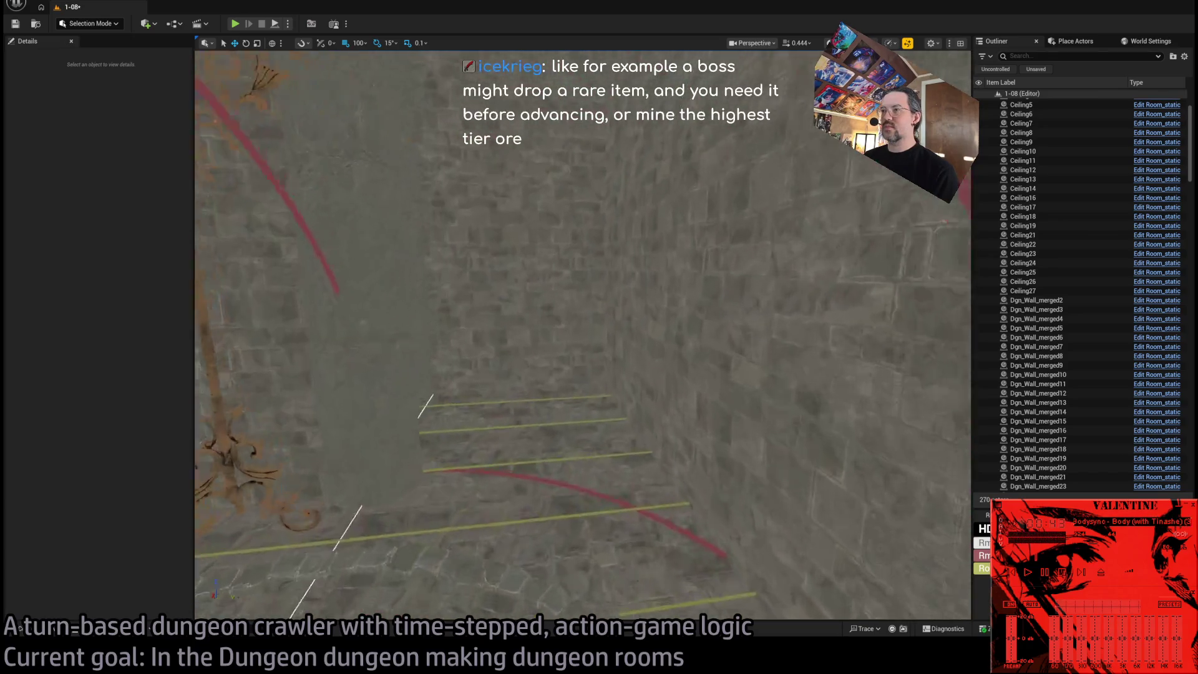
left_click(565, 315)
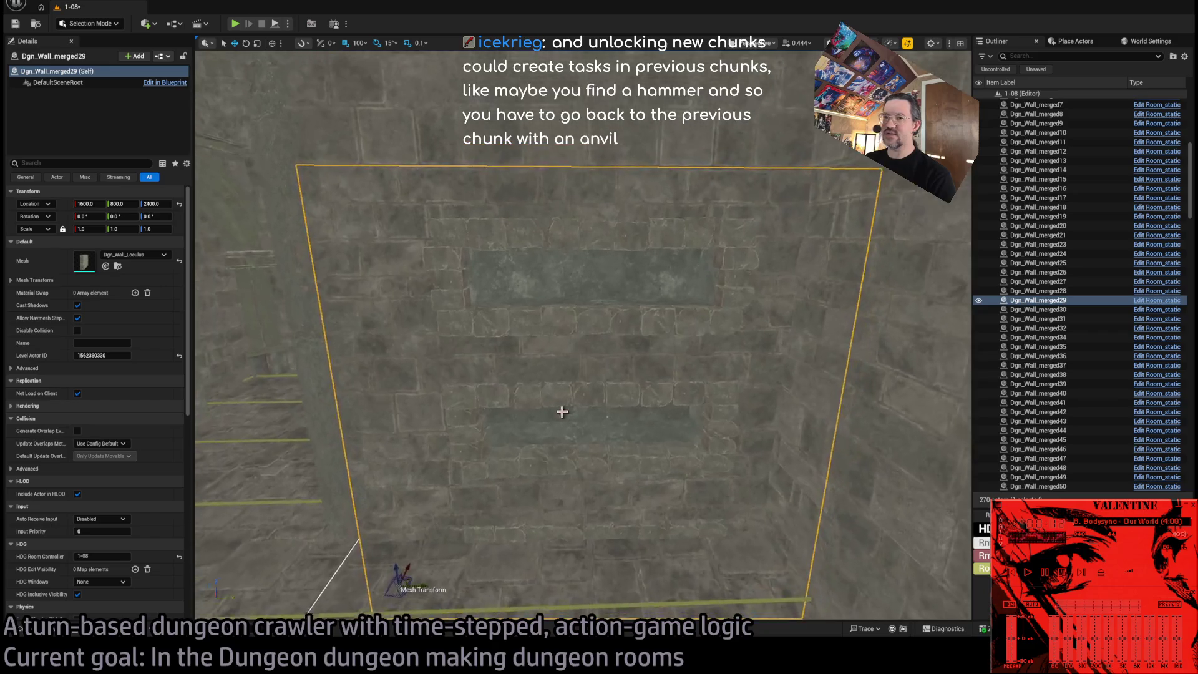
Show the DRAGON_CATACOMB MESHES folder's nine subfolders in the content drawer.
left_click(46, 634)
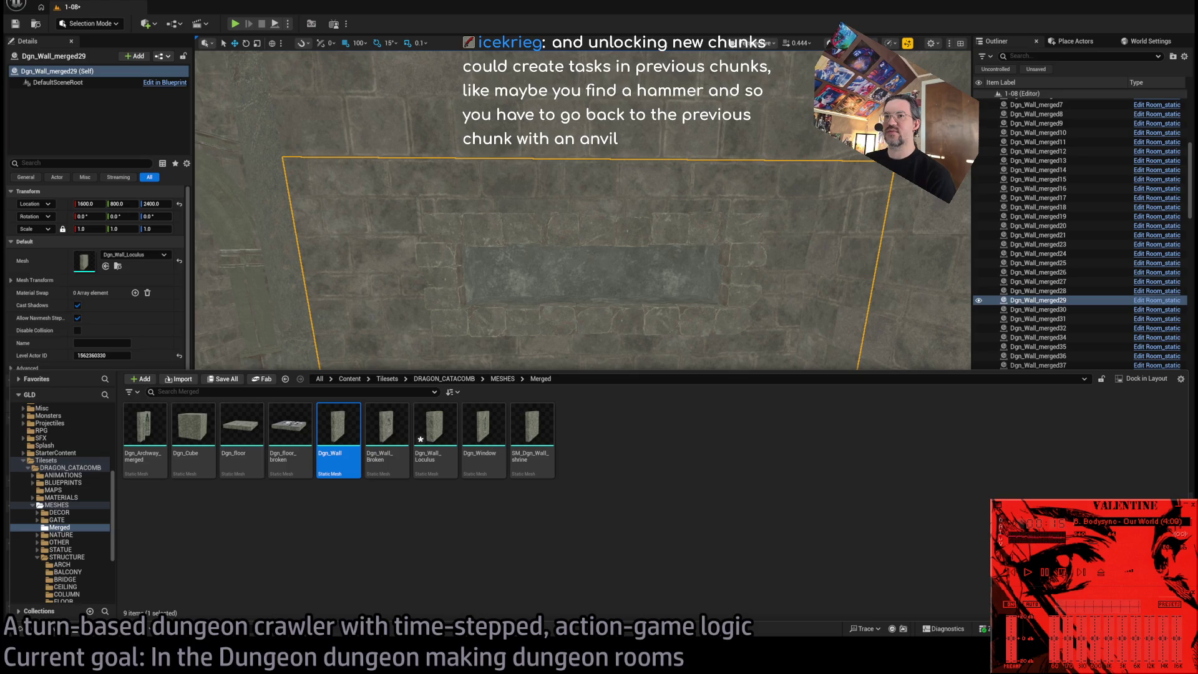
left_click(334, 495)
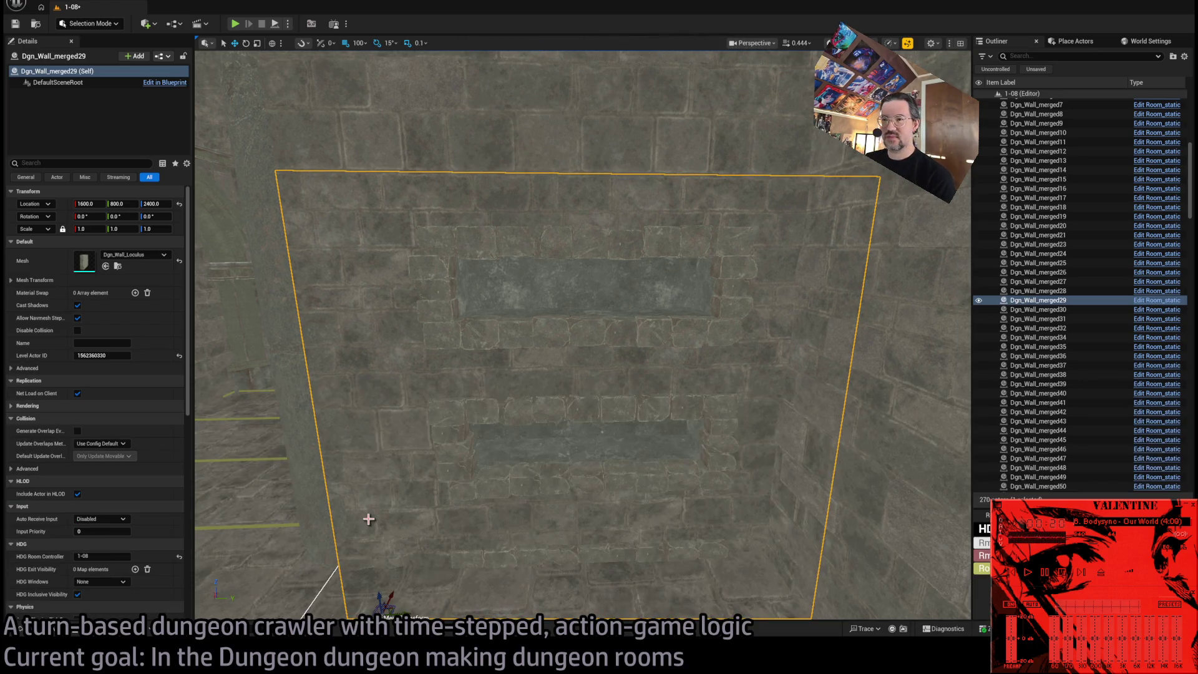
left_click_drag(428, 492, 431, 536)
key("ctrl+space")
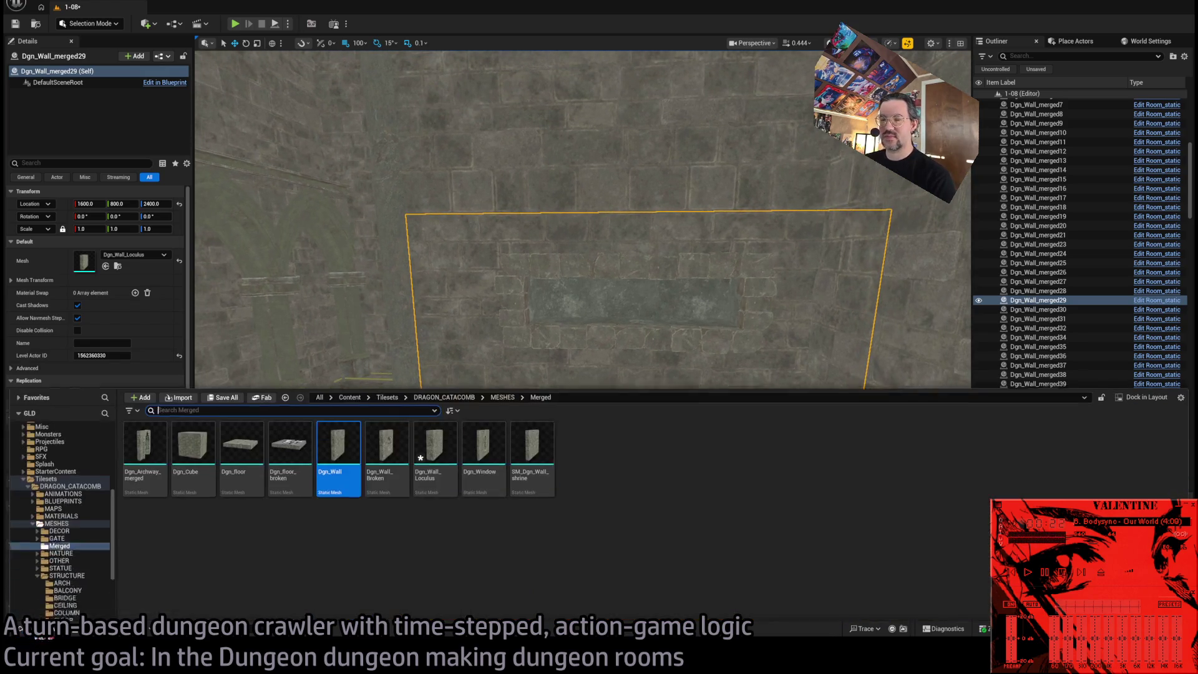
left_click(72, 506)
left_click(62, 528)
left_click(80, 506)
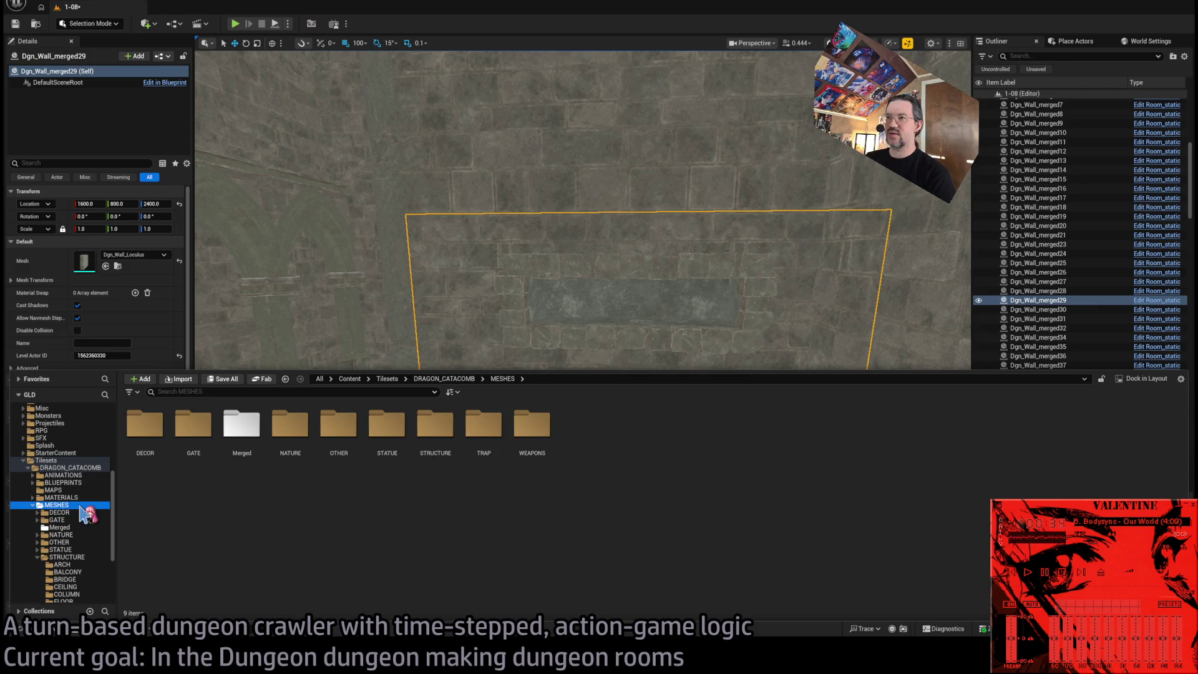
left_click(401, 412)
left_click(79, 632)
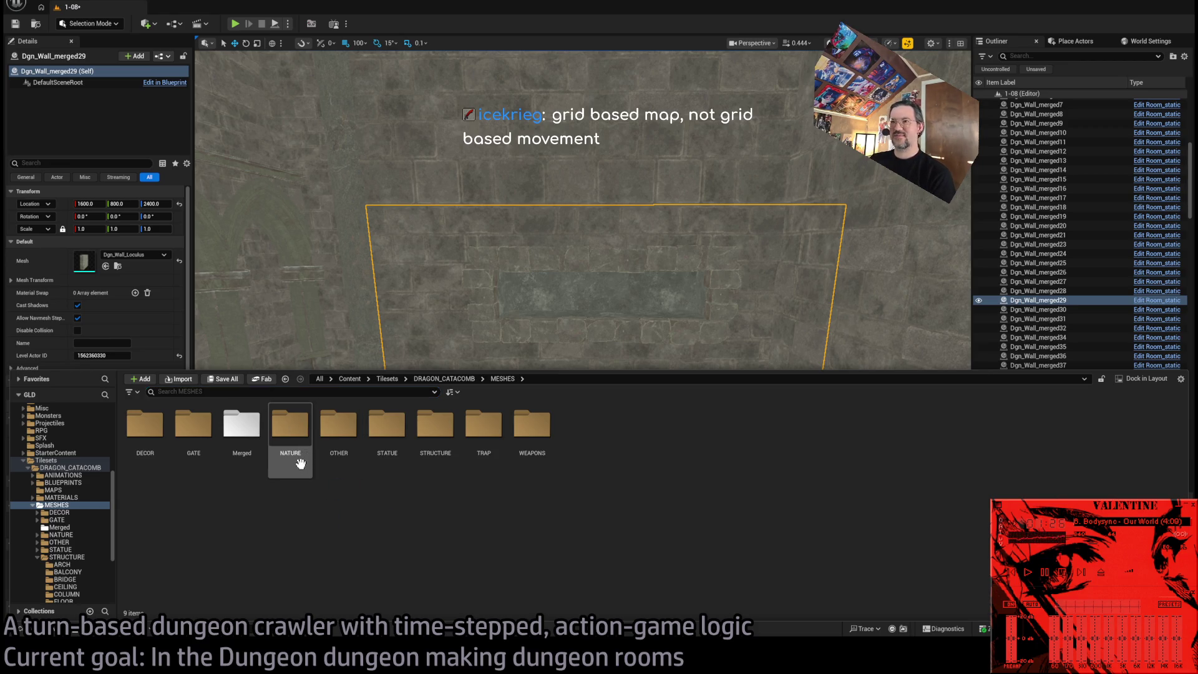
double_click(249, 450)
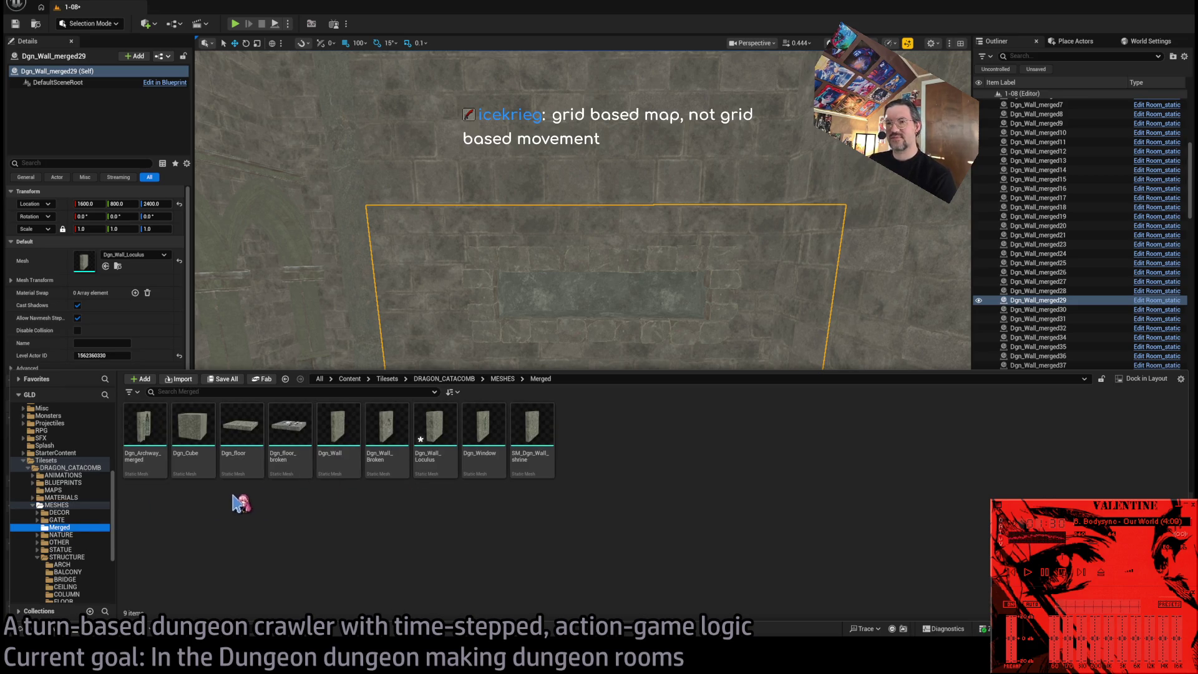
left_click(59, 505)
left_click(62, 527)
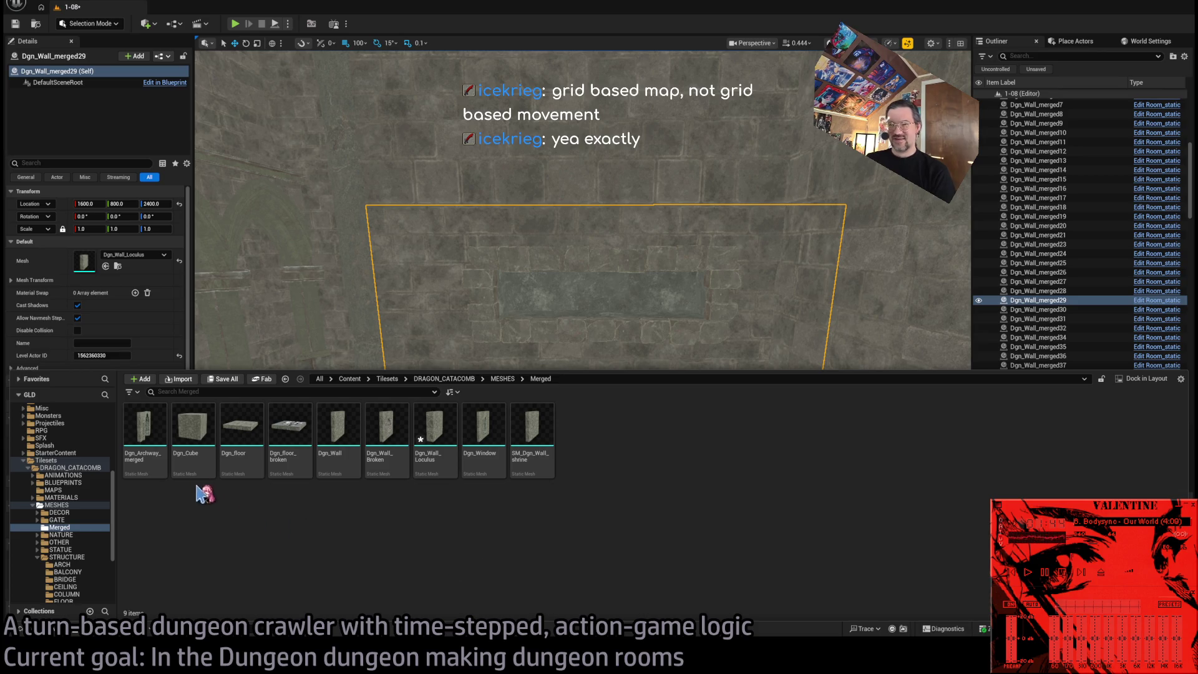
mouse_move(552, 318)
left_mouse_down()
mouse_move(487, 349)
mouse_move(575, 331)
left_mouse_up()
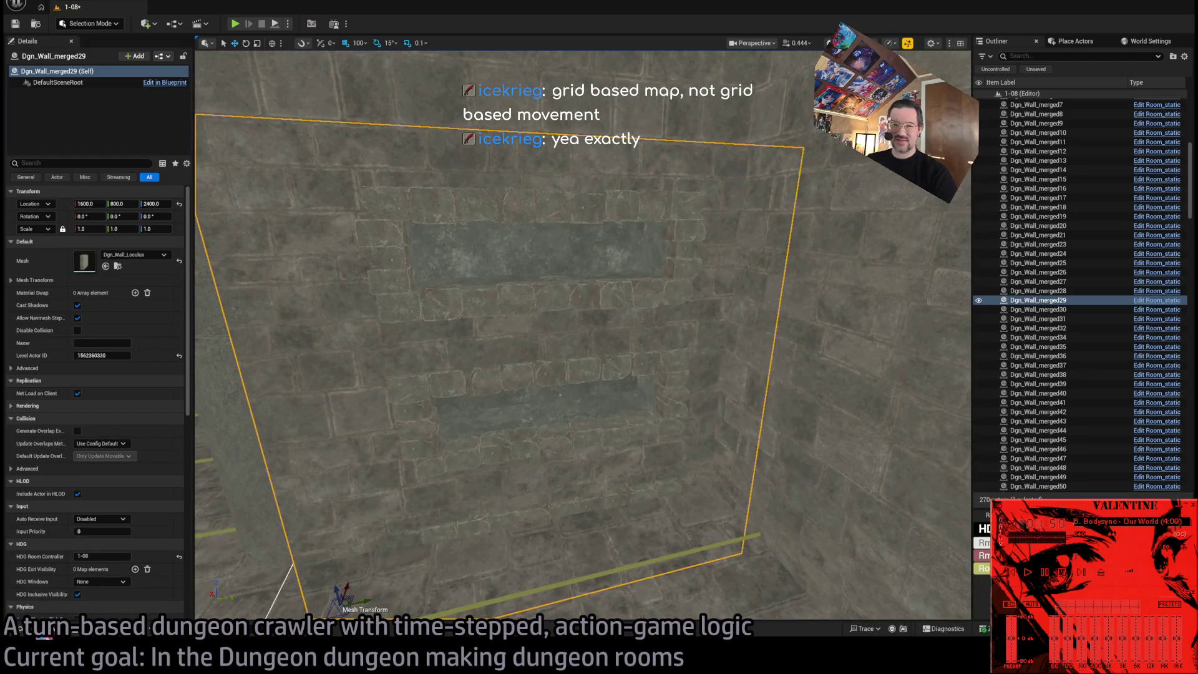
left_click(38, 635)
left_click(55, 498)
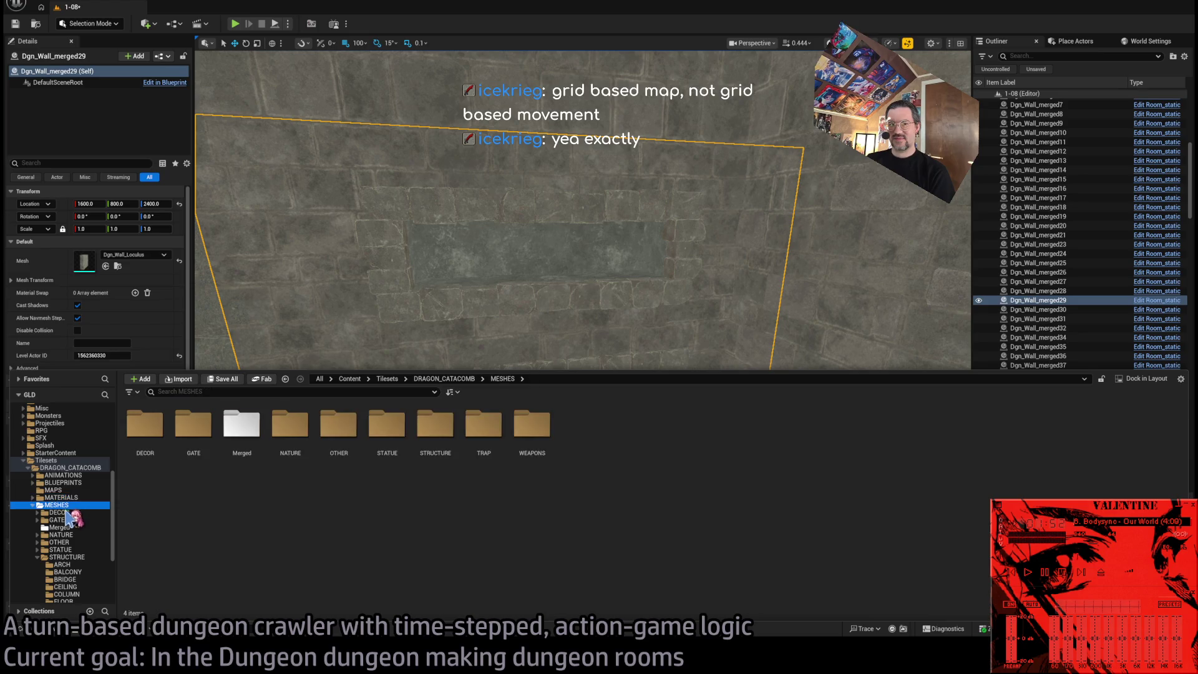
double_click(65, 557)
Show the nine wall, floor and window meshes in the MESHES > Merged folder.
left_click(60, 527)
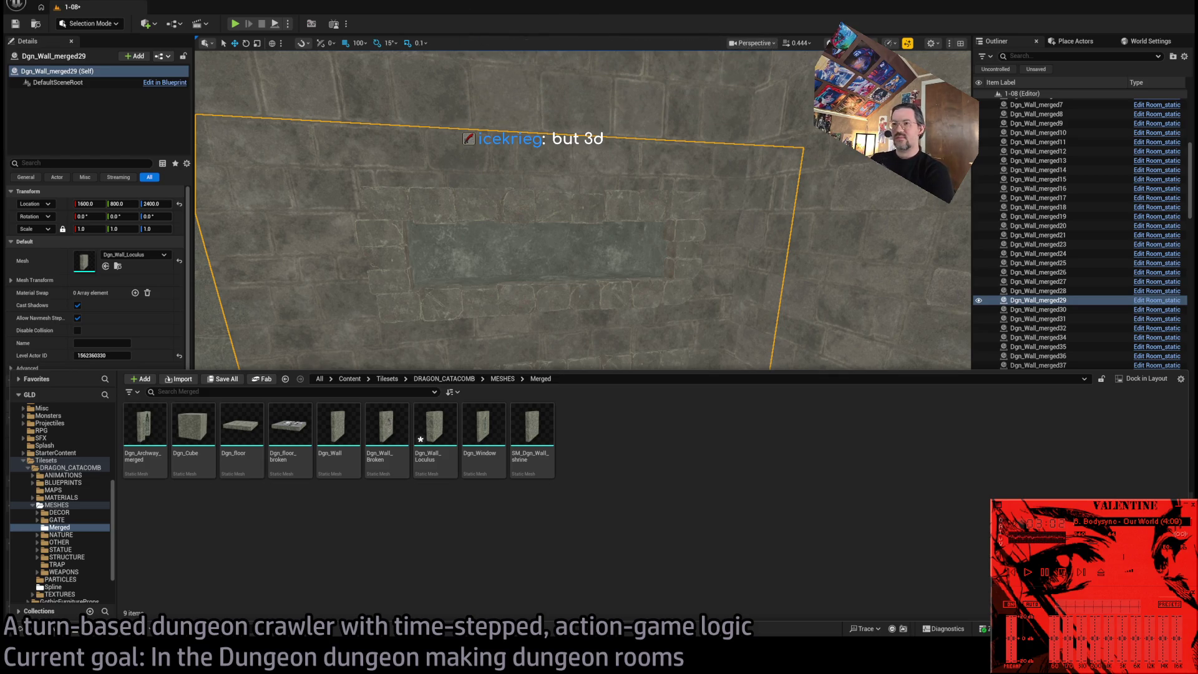
Close the Content Drawer, frame wall Dgn_Wall_merged29 and its niche, then reopen the drawer.
left_click_drag(558, 297, 559, 297)
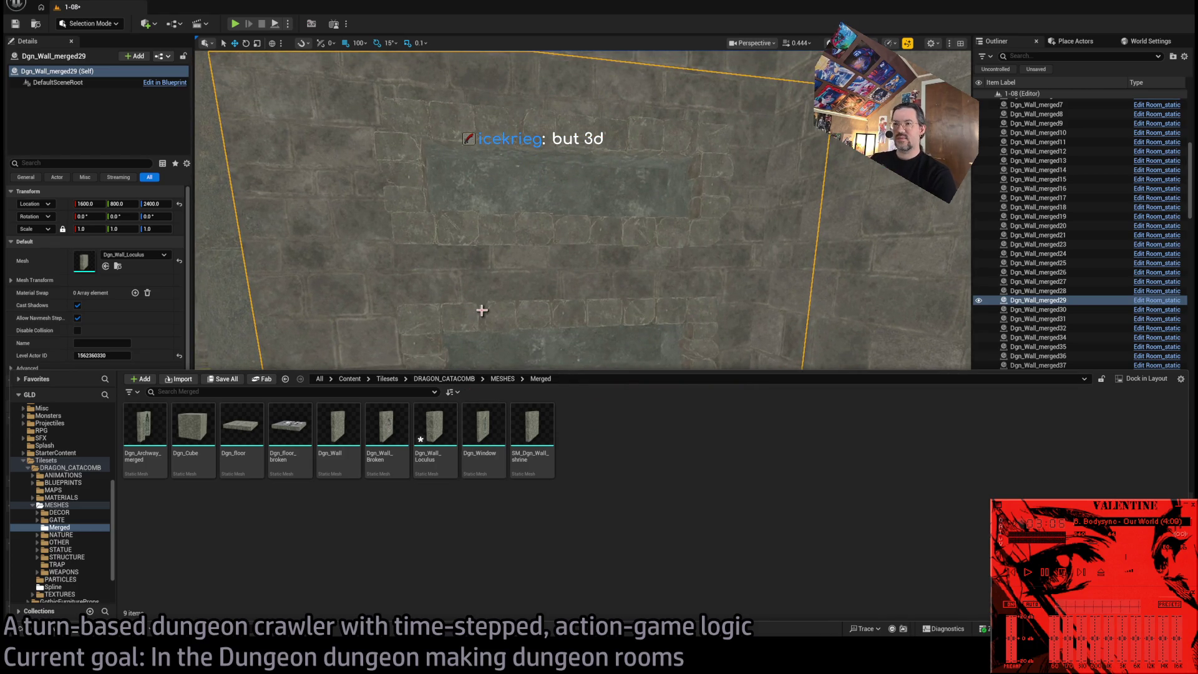
left_click(69, 632)
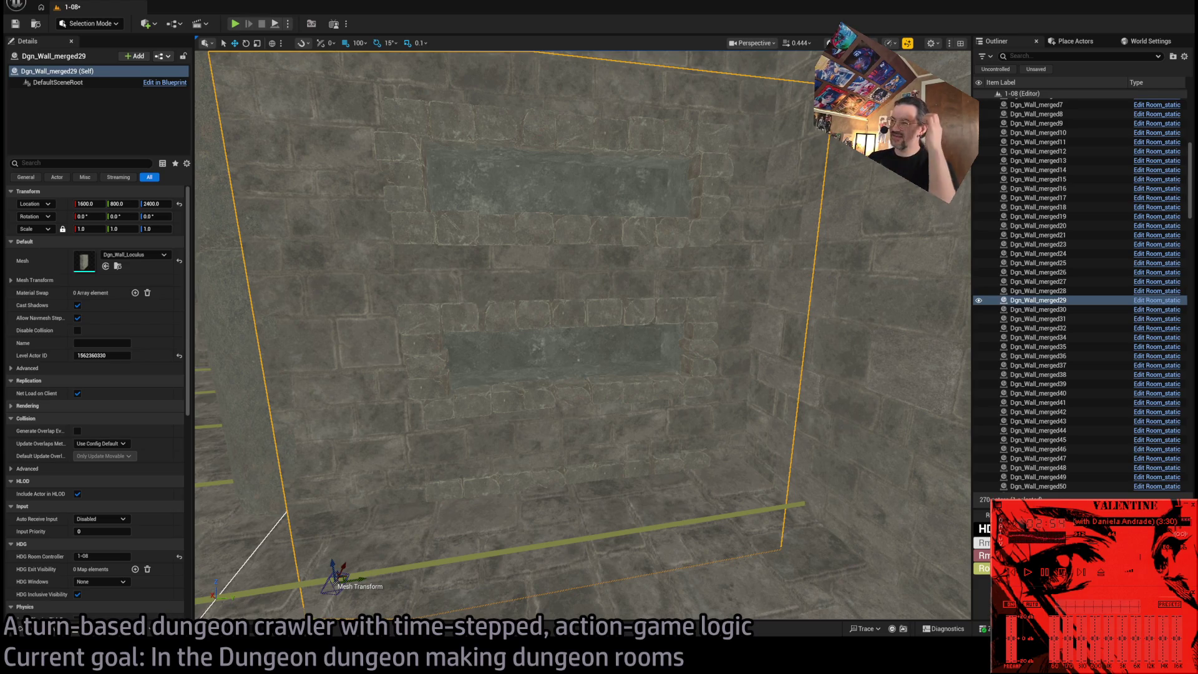
key("f")
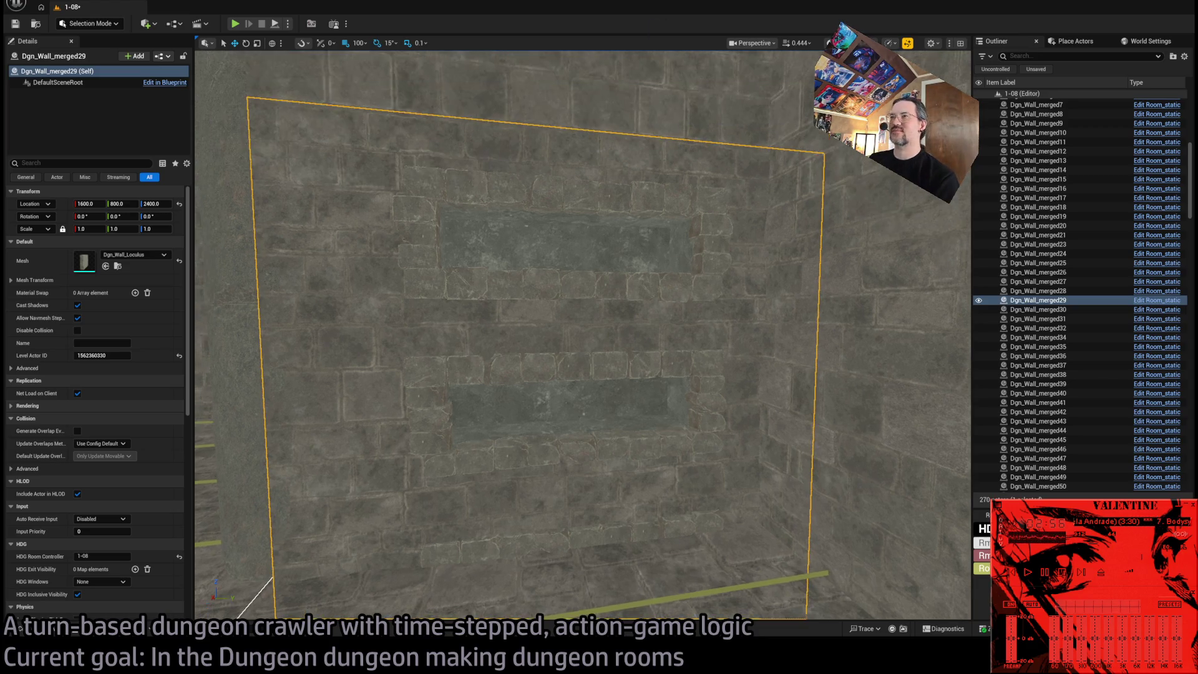
left_click_drag(580, 337, 486, 346)
scroll(655, 255, "down", 5)
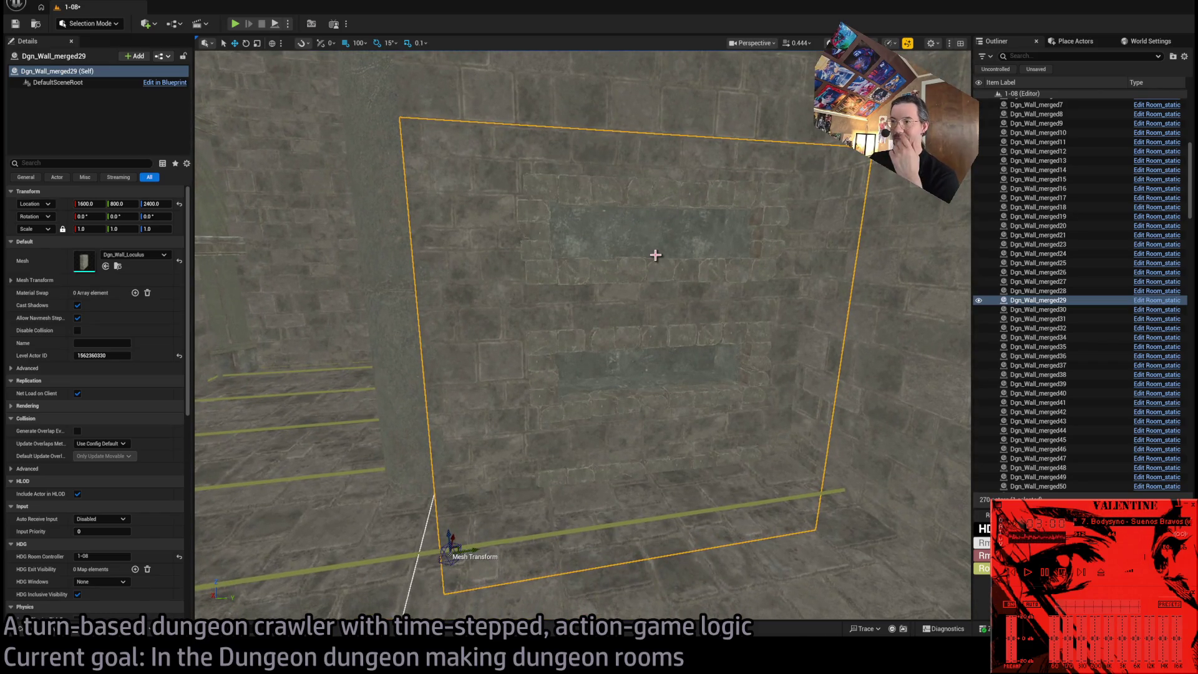
scroll(664, 270, "up", 4)
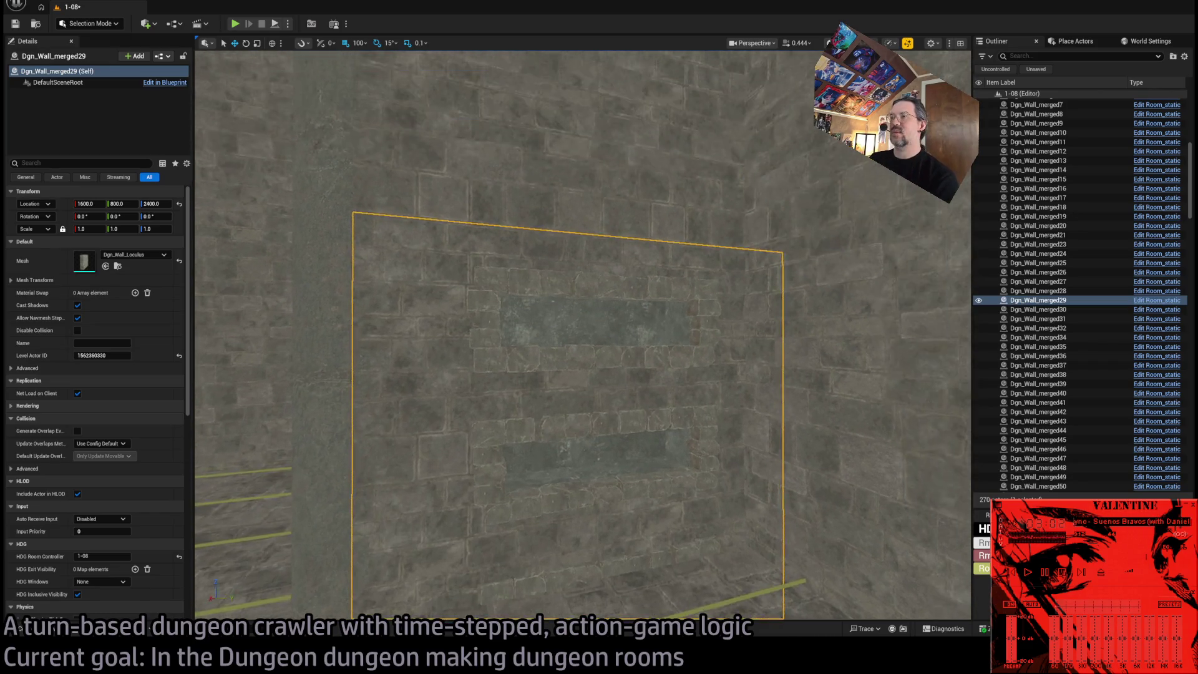
left_click_drag(580, 337, 542, 350)
left_click_drag(680, 312, 683, 308)
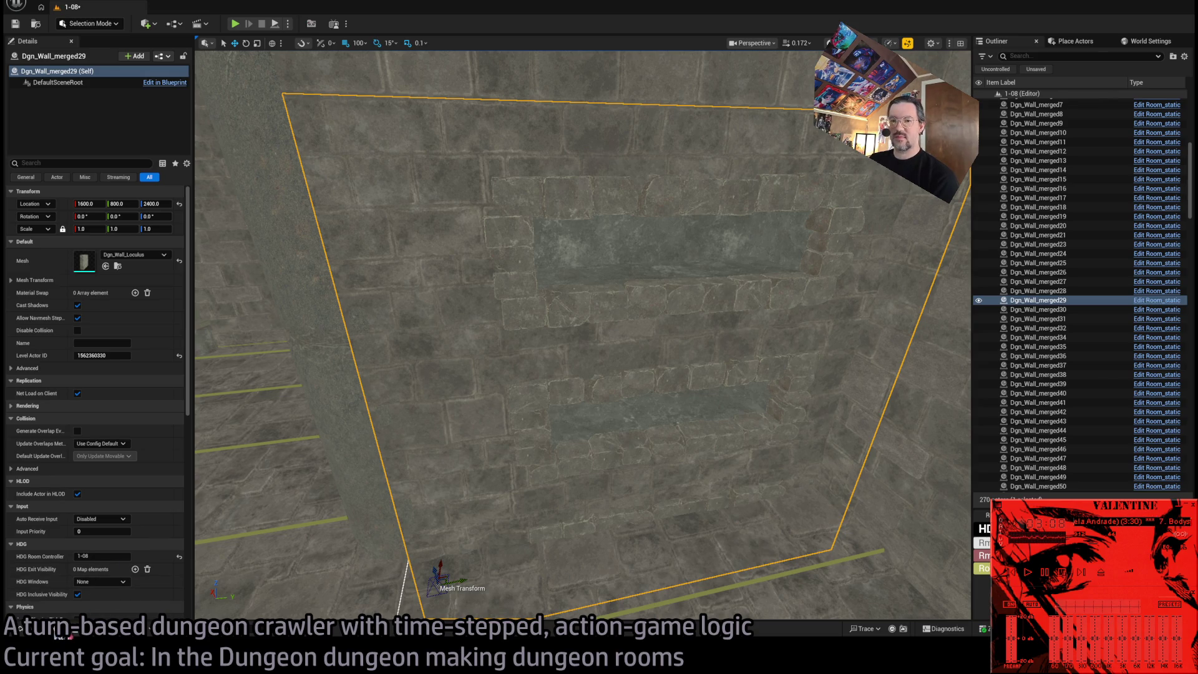
key("ctrl+space")
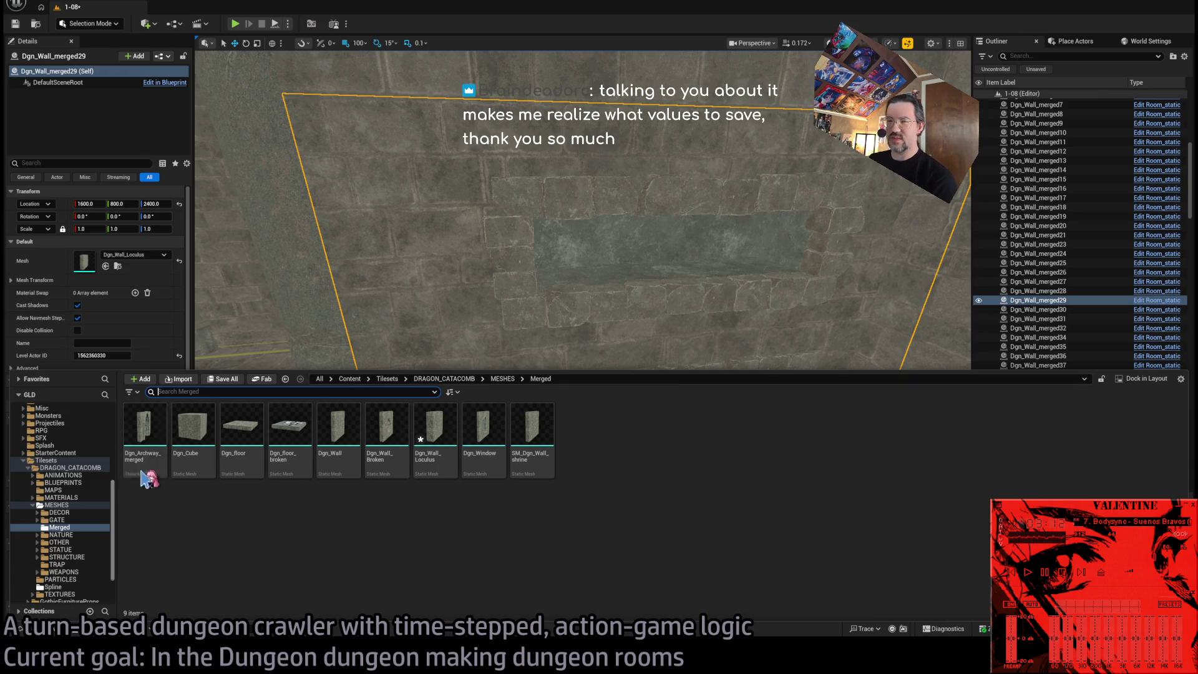
Drag BP_Candle_edge_a from DRAGON_CATACOMB > BLUEPRINTS > PREMADE onto the dungeon wall.
left_click(81, 483)
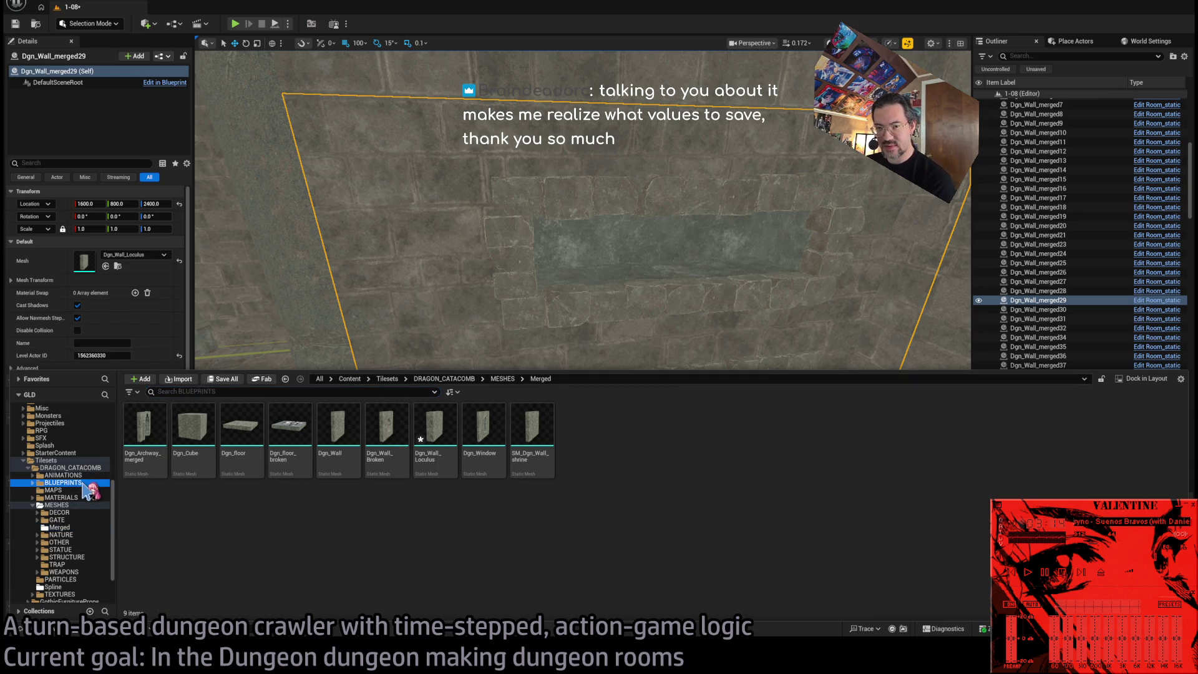
double_click(153, 430)
left_click(81, 483)
left_click(32, 482)
double_click(181, 424)
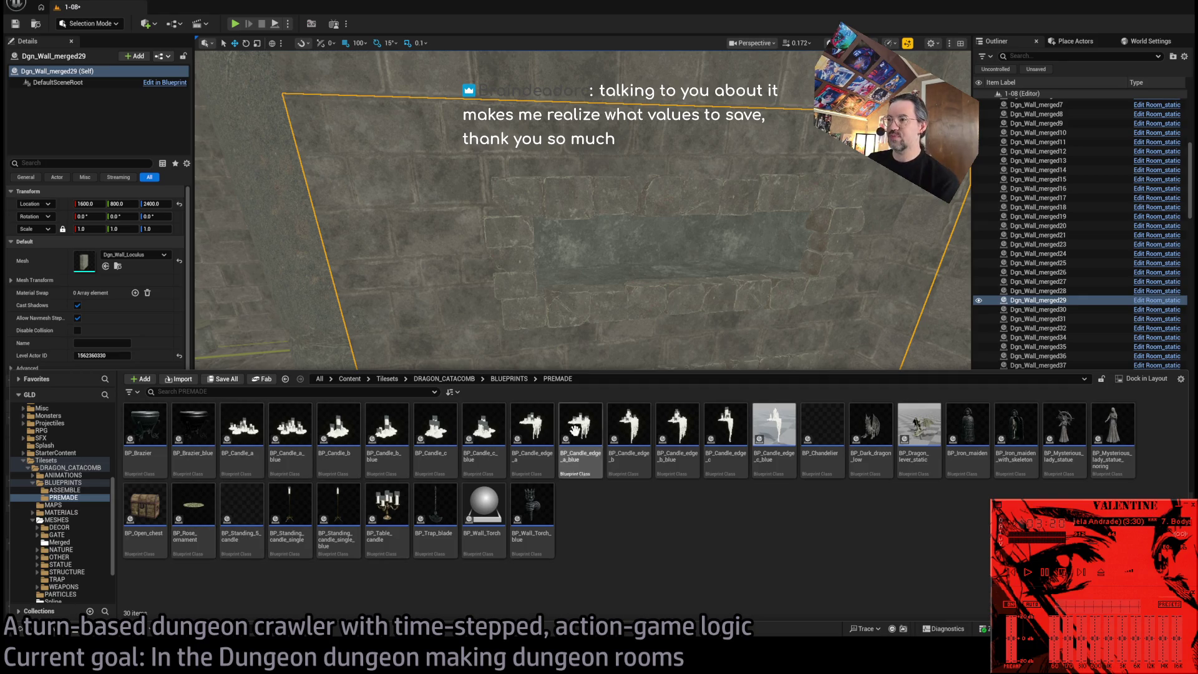
mouse_move(535, 429)
left_mouse_down()
mouse_move(755, 318)
mouse_move(684, 294)
mouse_move(696, 296)
left_mouse_up()
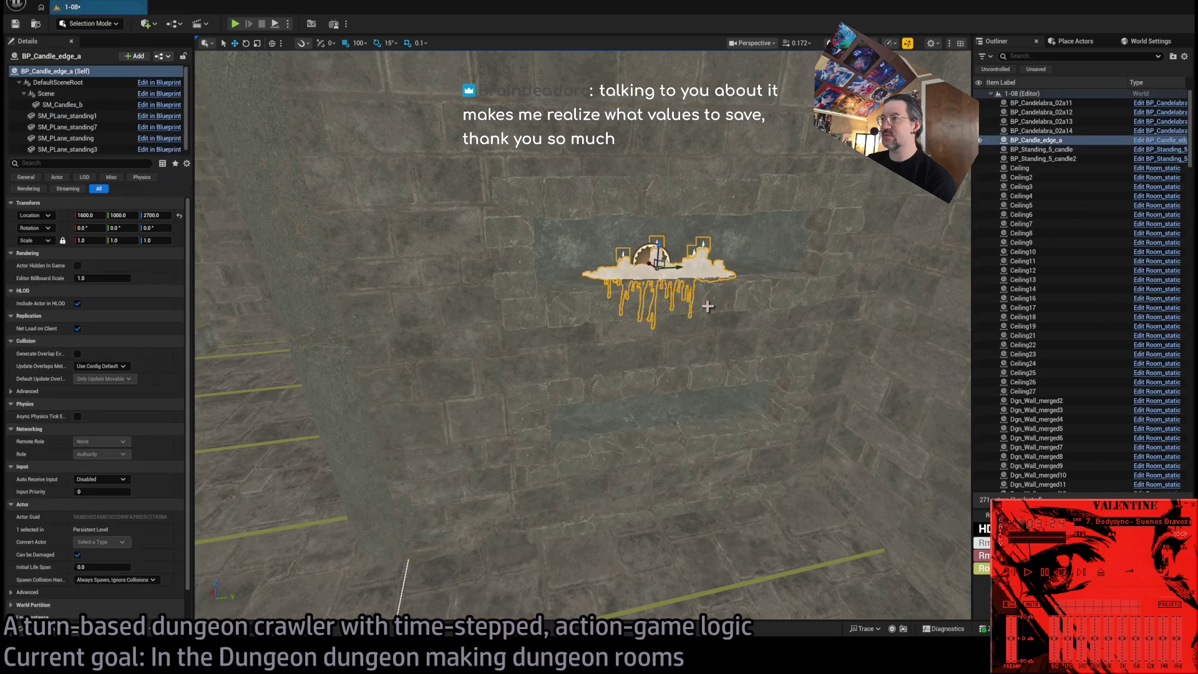
Turn the placed candle around 180 degrees on Z and check it lit.
mouse_move(708, 339)
left_mouse_down()
mouse_move(648, 342)
mouse_move(649, 319)
left_mouse_up()
scroll(178, 384, "down", 1)
scroll(178, 383, "up", 1)
key("e")
left_click_drag(584, 338, 593, 322)
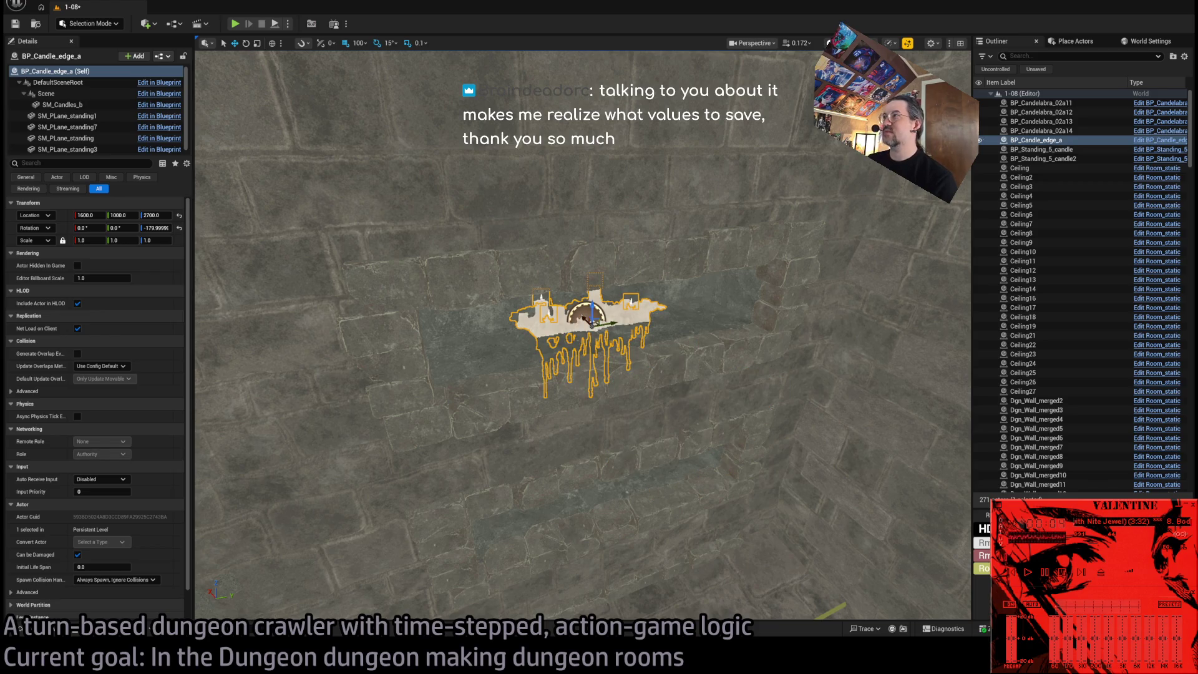
key("alt+4")
key("alt+3")
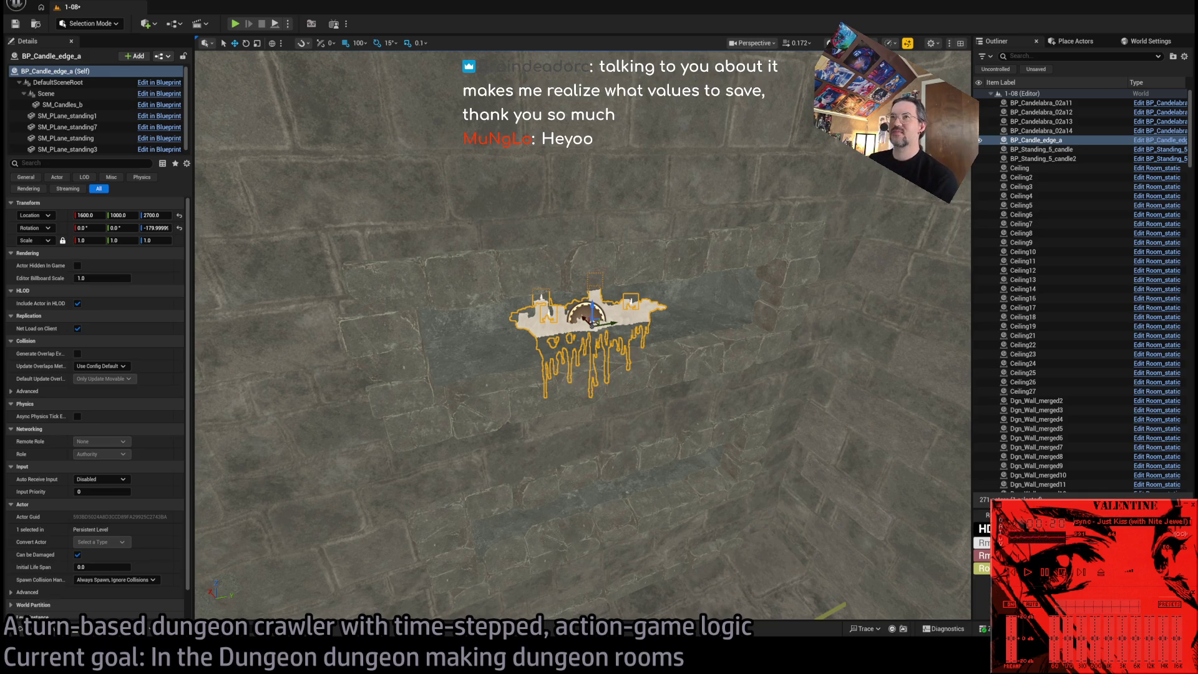
Shift the candle 50 units along X using 10-unit snapping.
key("bracketleft")
key("bracketleft")
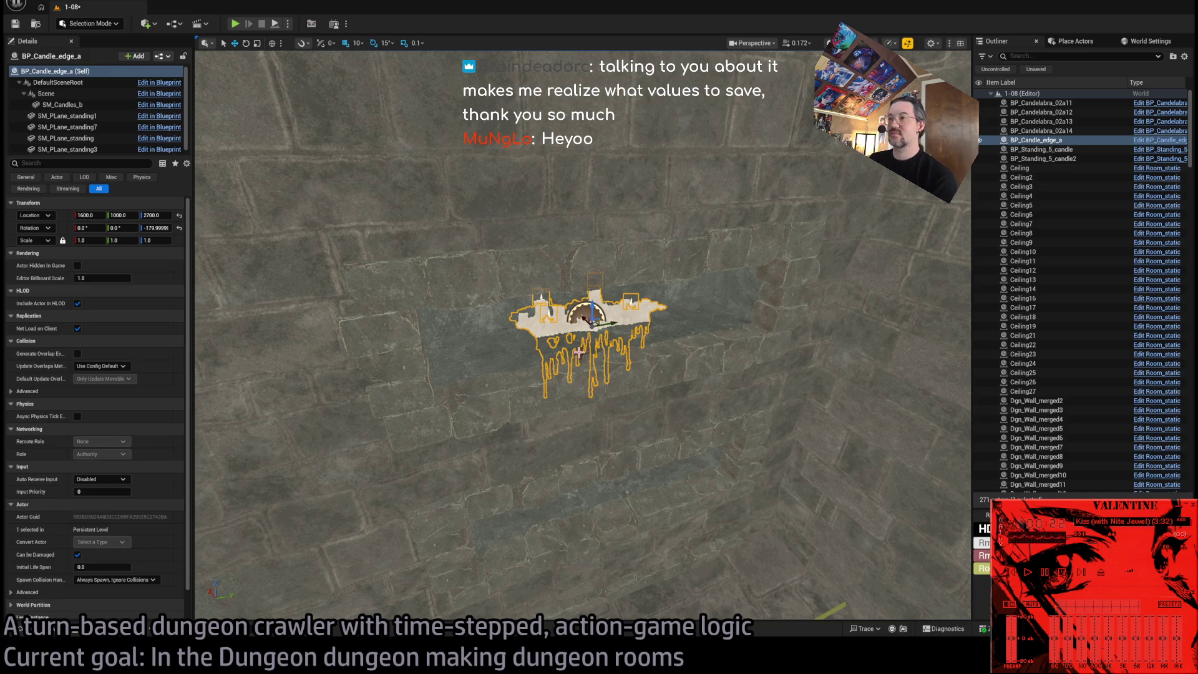
left_click_drag(583, 314, 606, 353)
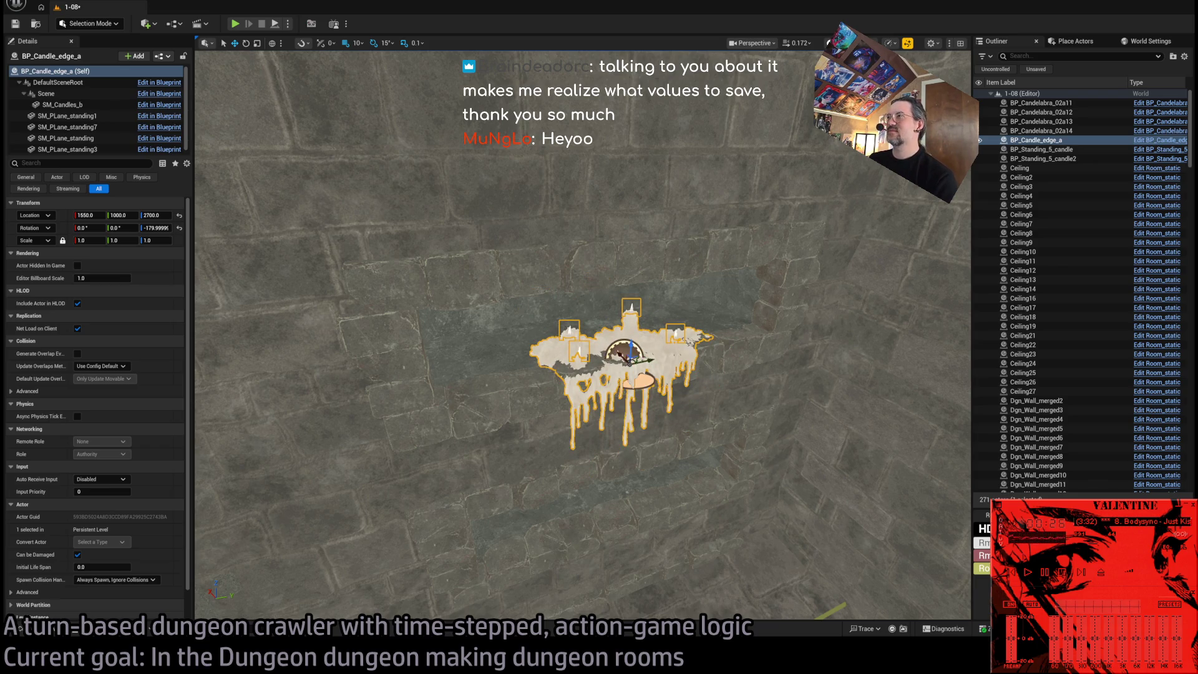
key("alt+4")
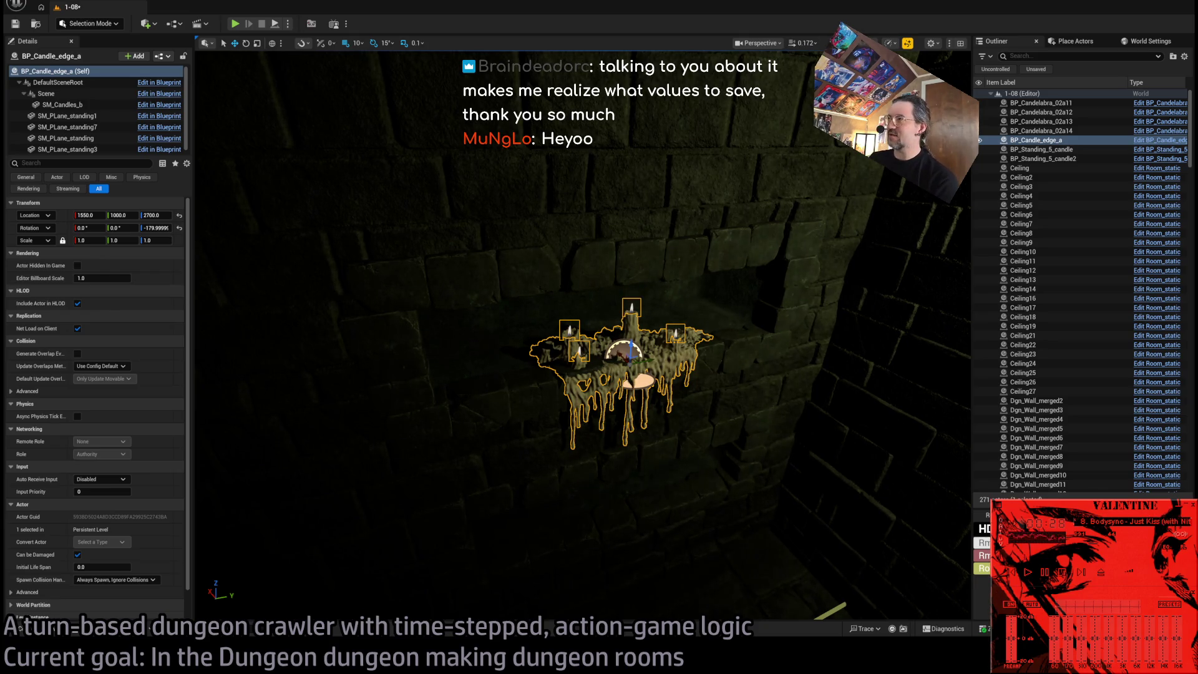
key("alt+3")
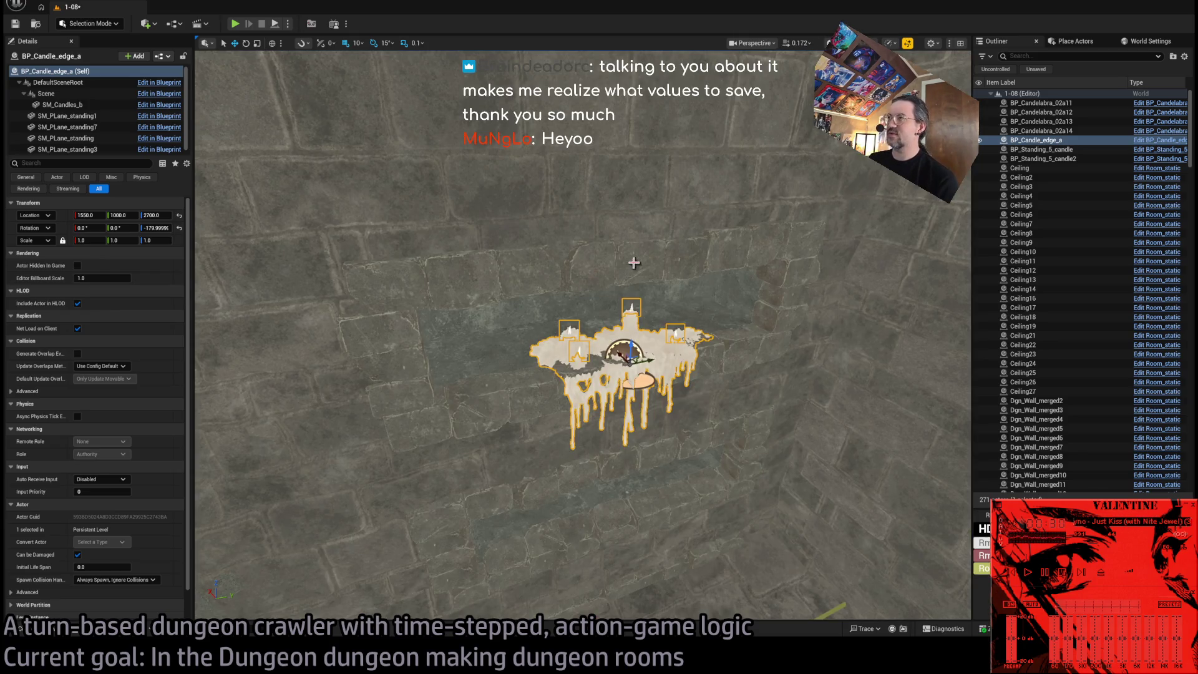
scroll(636, 260, "up", 10)
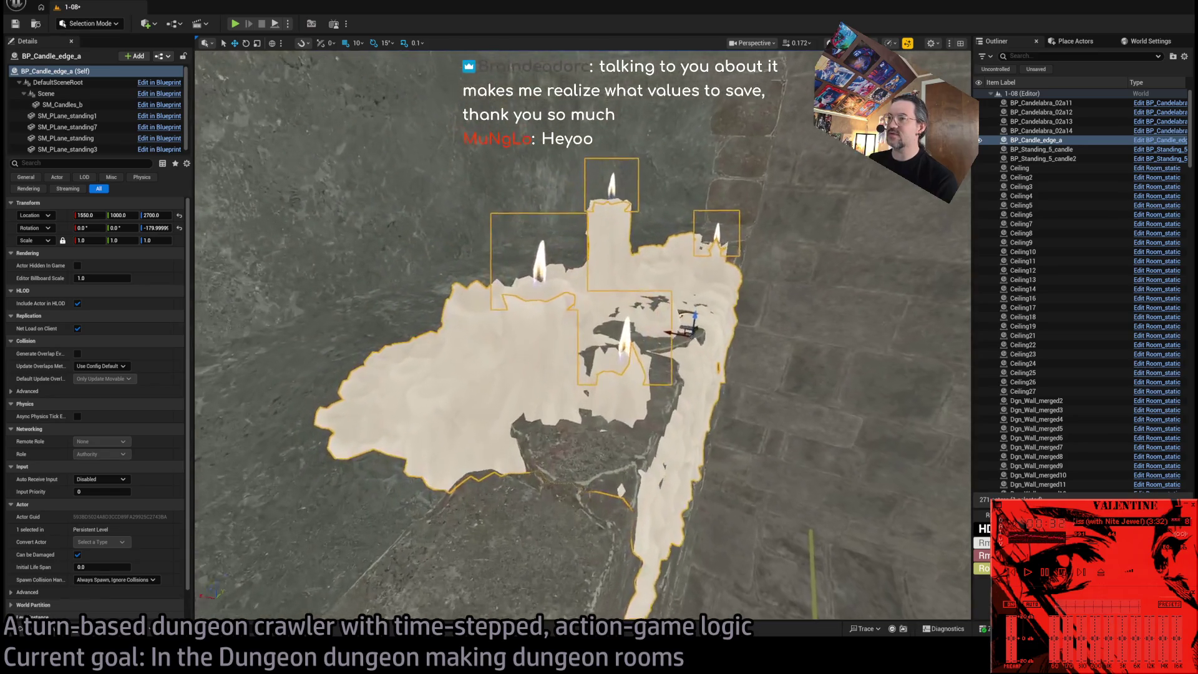
Raise the candle 5 units with 5-unit snapping and frame it in view.
key("bracketleft")
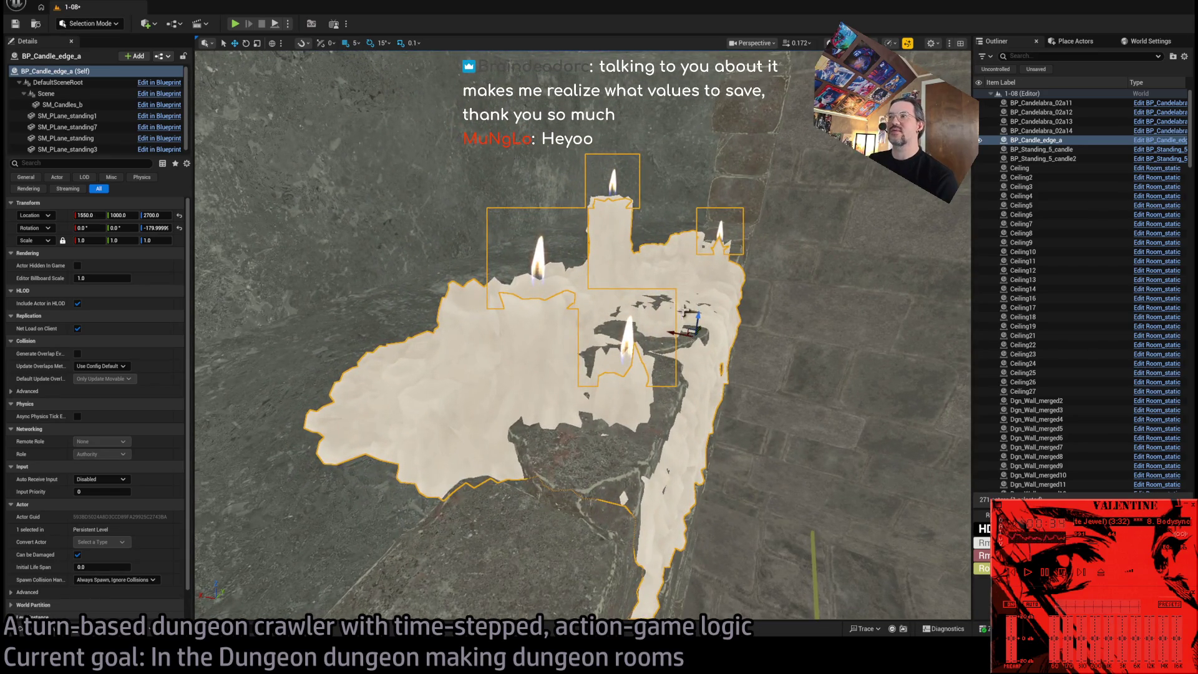
mouse_move(702, 301)
left_mouse_down()
mouse_move(709, 282)
mouse_move(596, 322)
left_mouse_up()
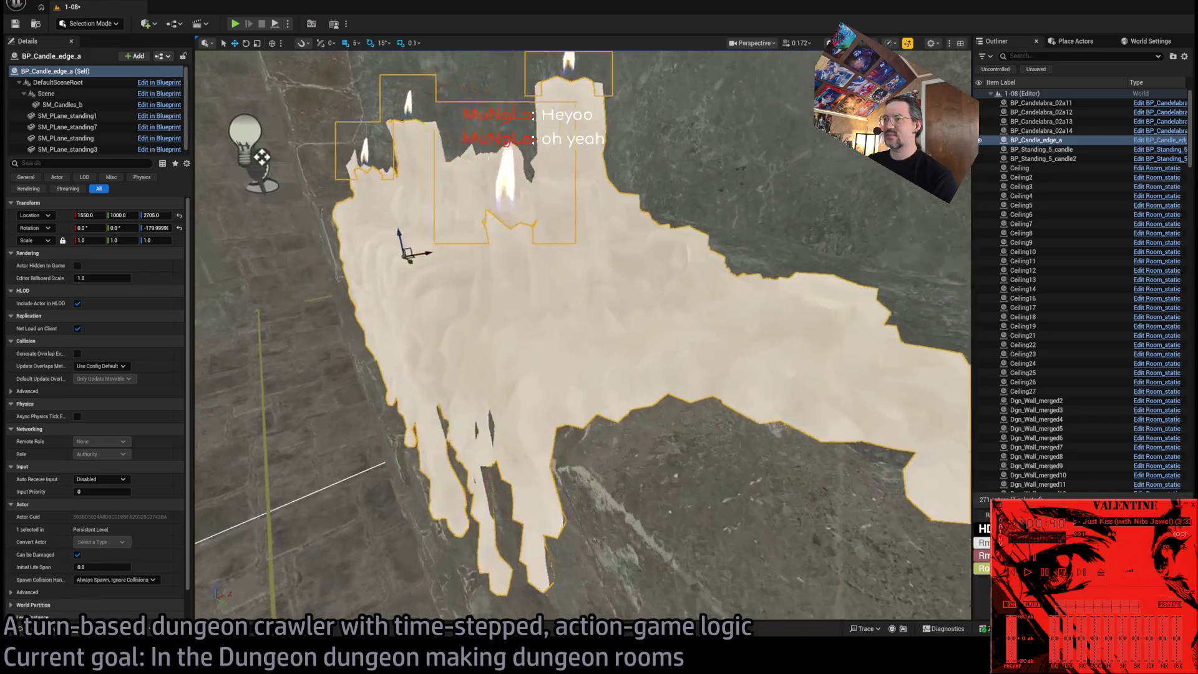
key("f")
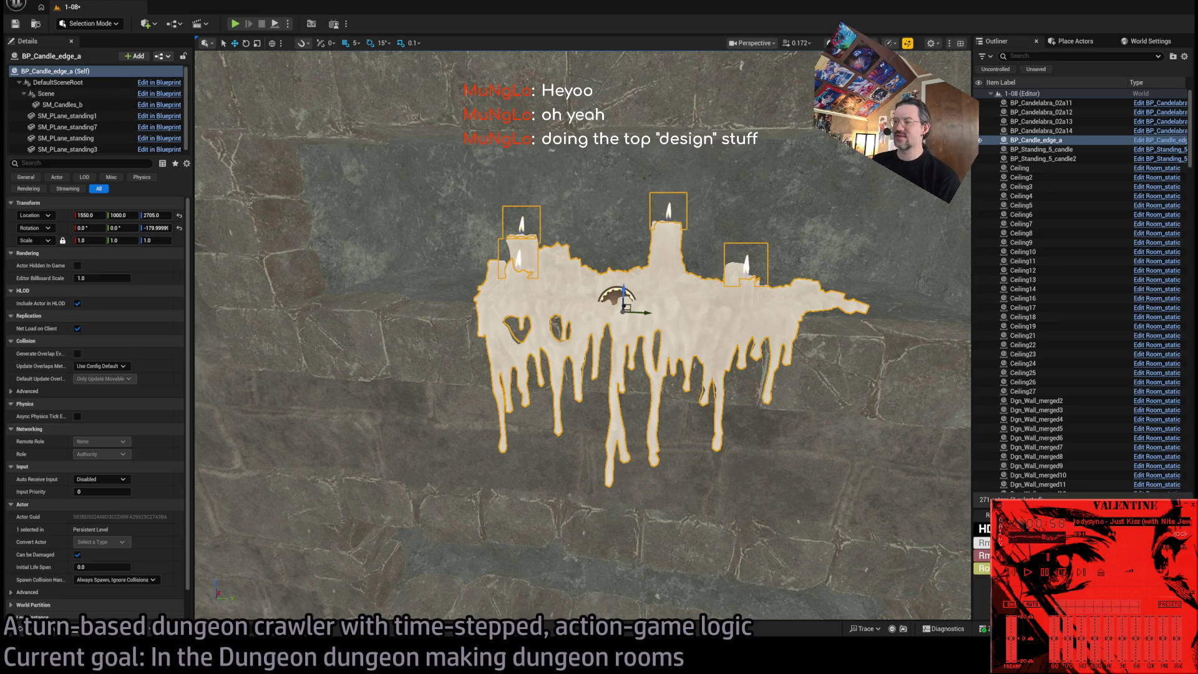
mouse_move(625, 380)
left_mouse_down()
mouse_move(605, 384)
mouse_move(605, 409)
mouse_move(605, 387)
mouse_move(706, 355)
left_mouse_up()
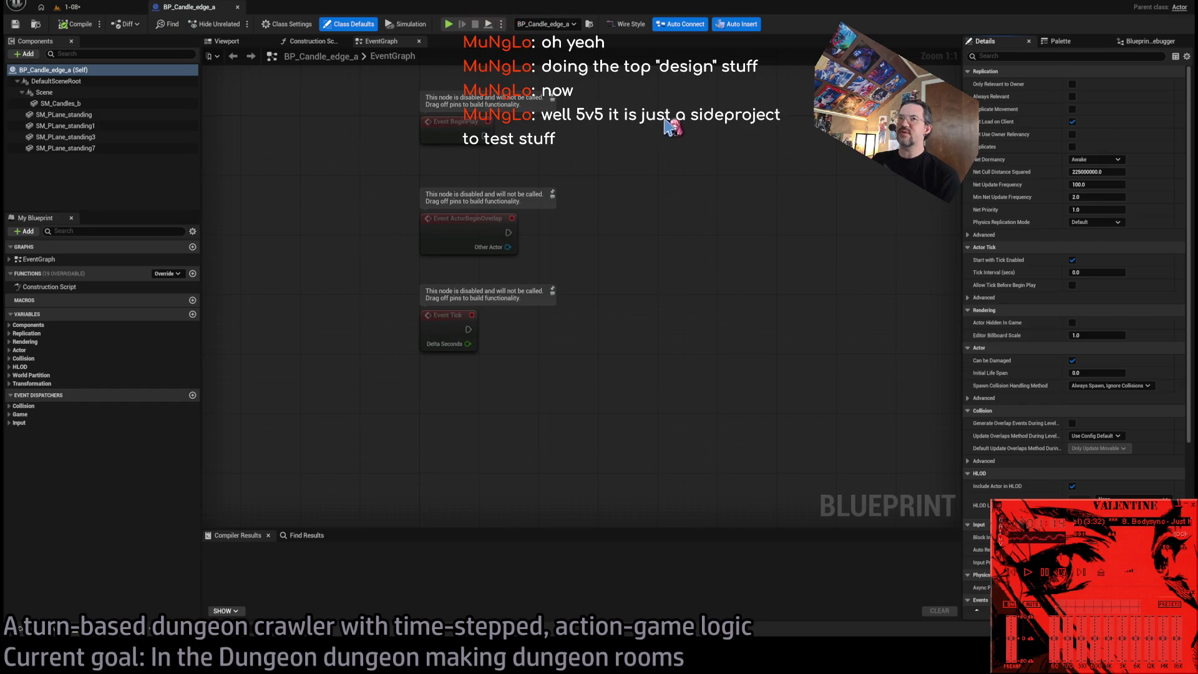
Inspect the SM_Candles_b component's mesh and delete the three unused event nodes.
left_click(87, 104)
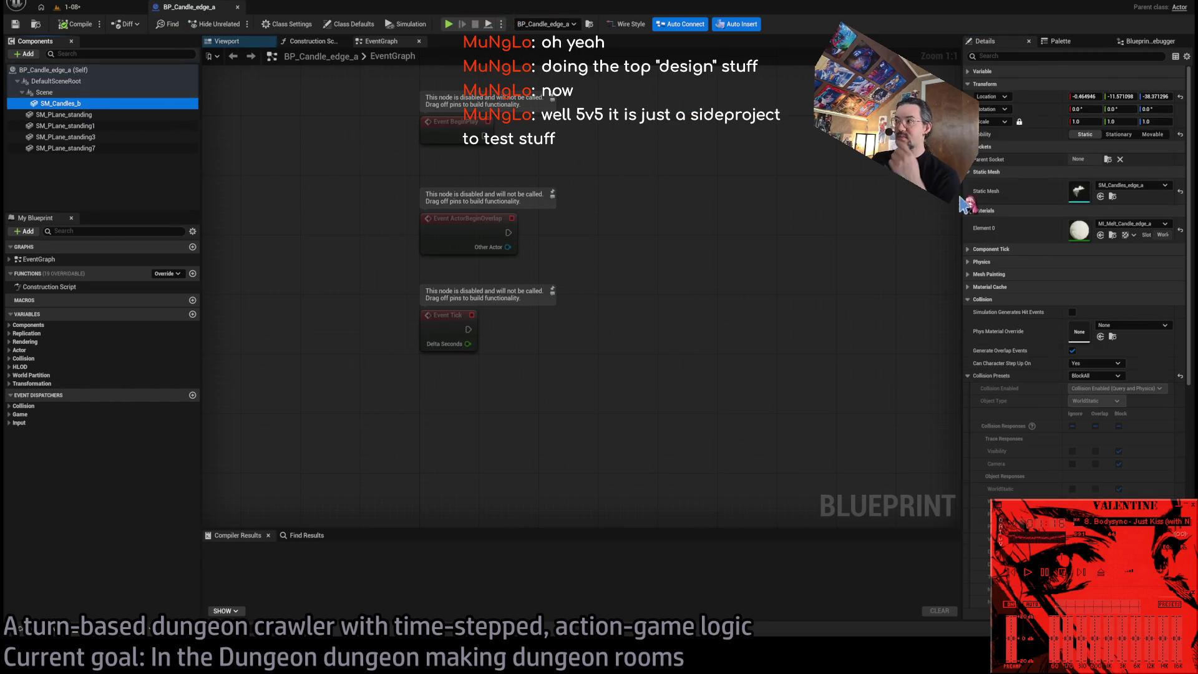
left_click(1113, 199)
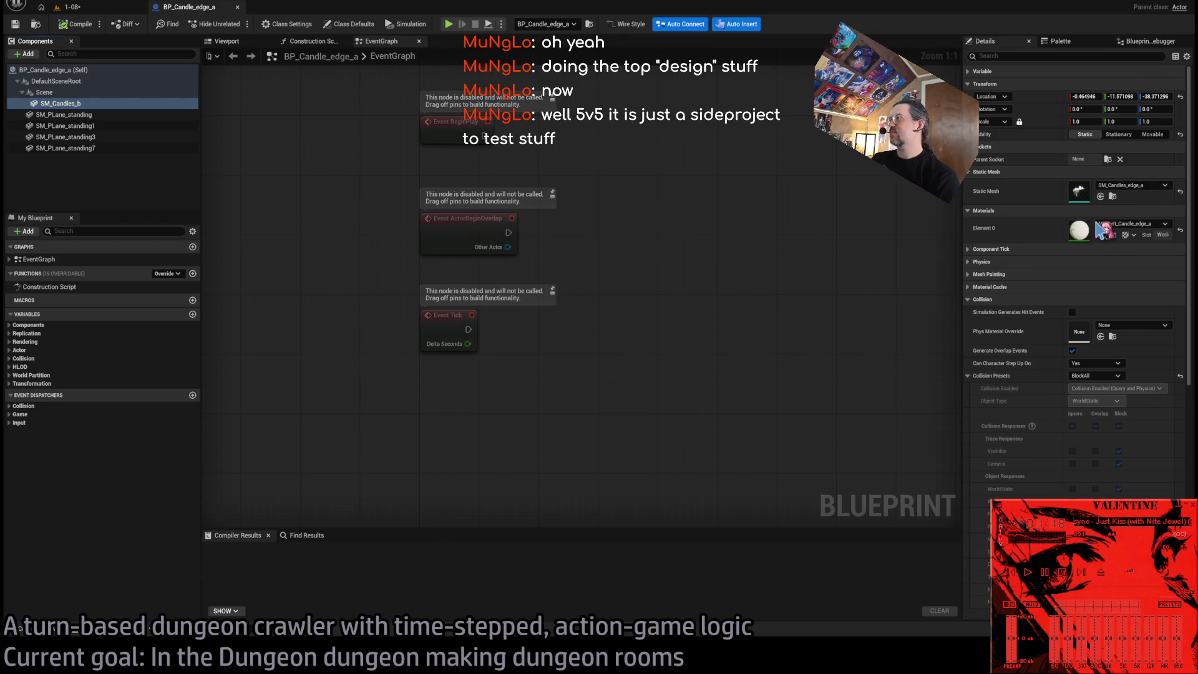
mouse_move(610, 103)
left_mouse_down()
mouse_move(379, 400)
mouse_move(412, 364)
left_mouse_up()
key("Delete")
Add a Parent: Construction Script call to the Construction Script graph.
left_click(310, 40)
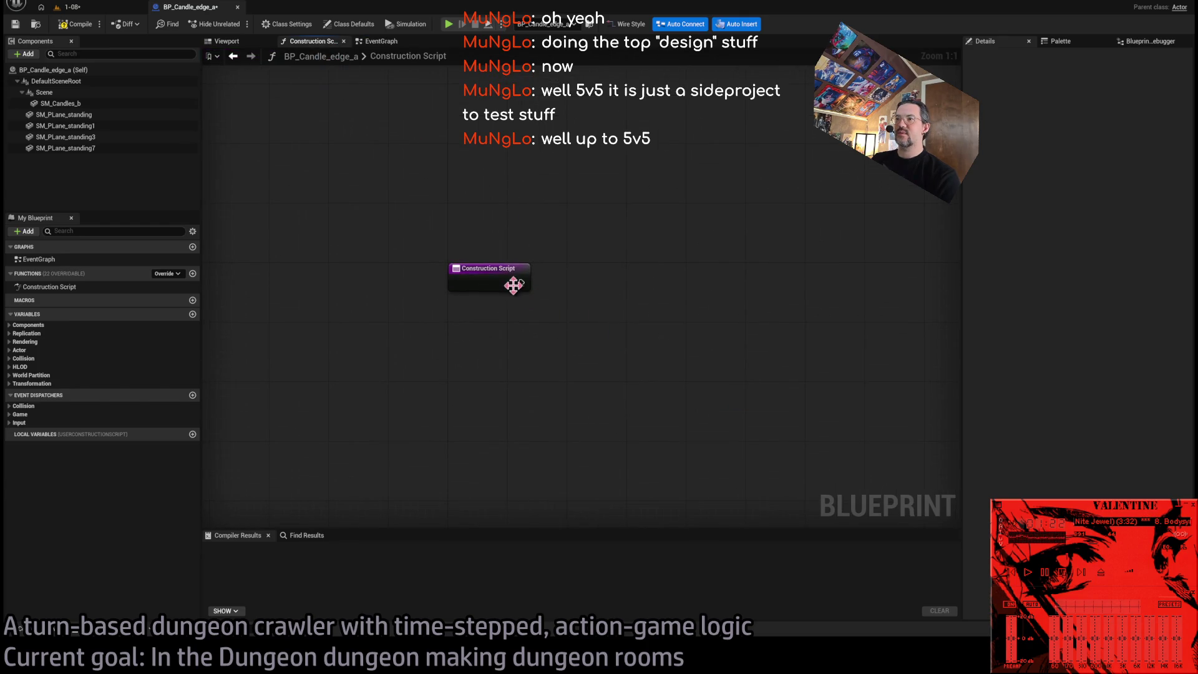
left_click(485, 270)
left_click(615, 194)
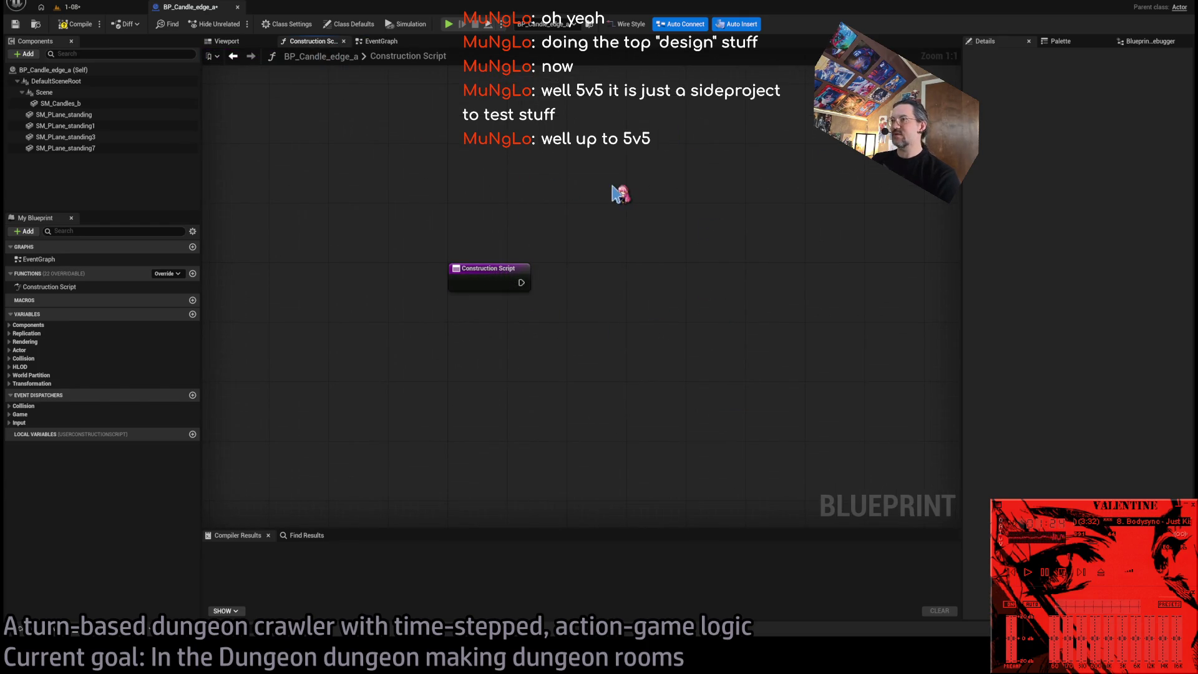
right_click(507, 276)
left_click(577, 373)
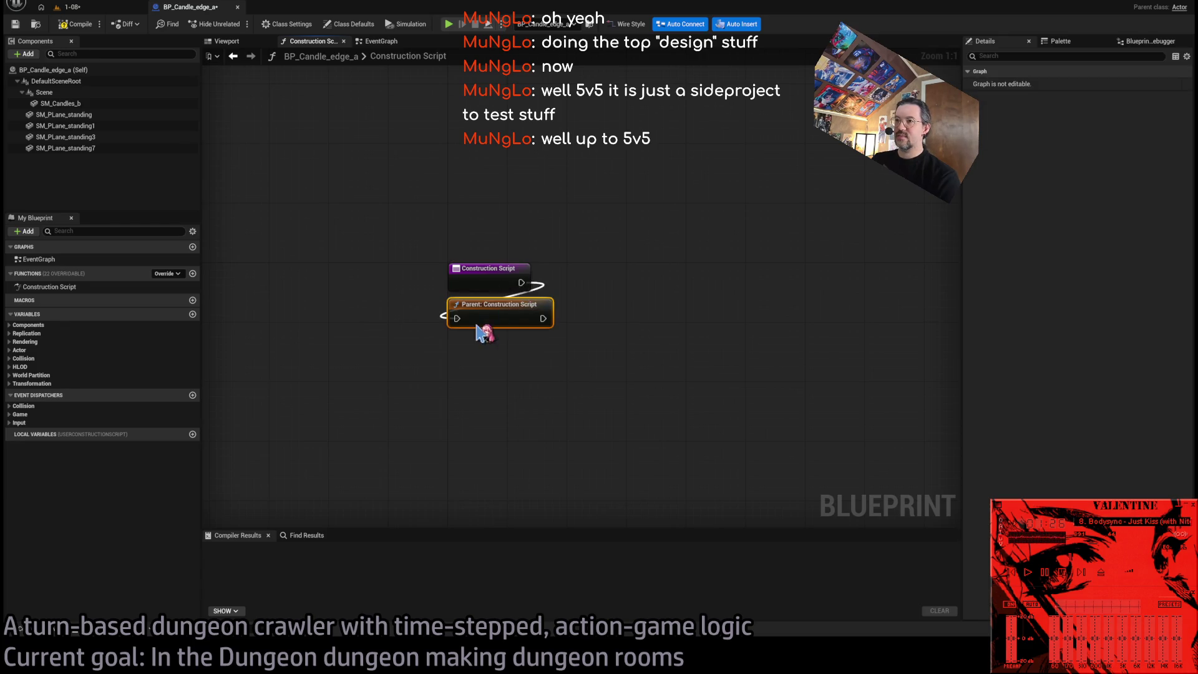
Reparent the blueprint to Room Static and set the Mesh default to SM_Candles_edge_a.
left_click(290, 25)
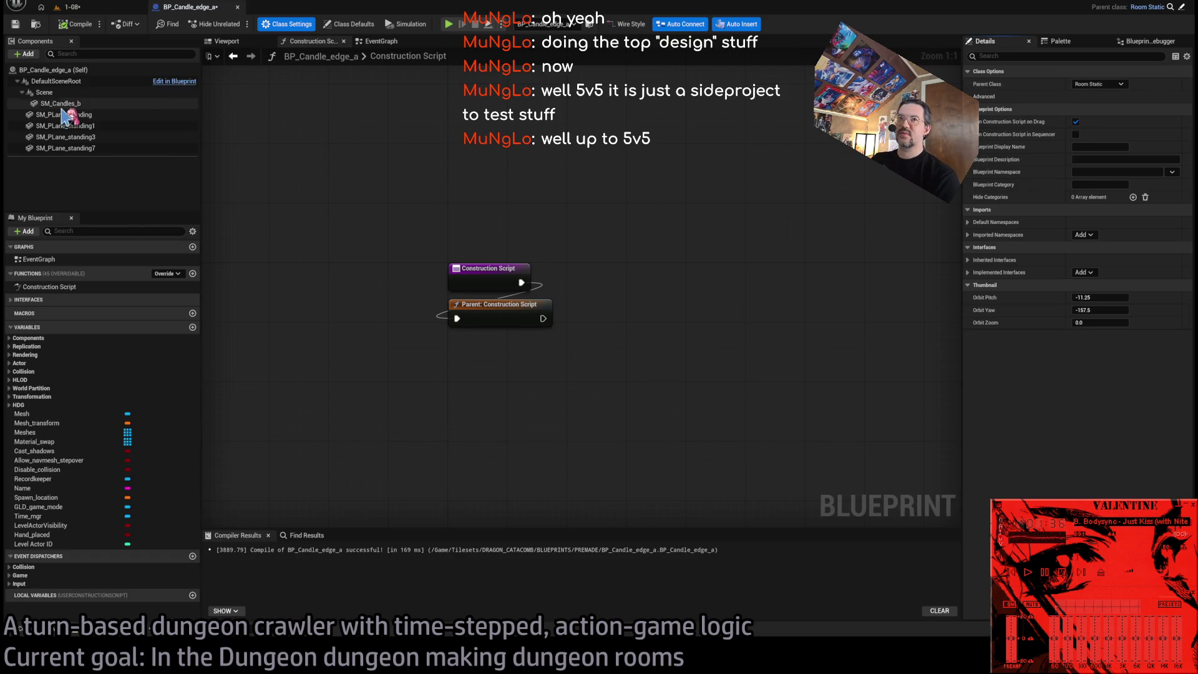
left_click(53, 414)
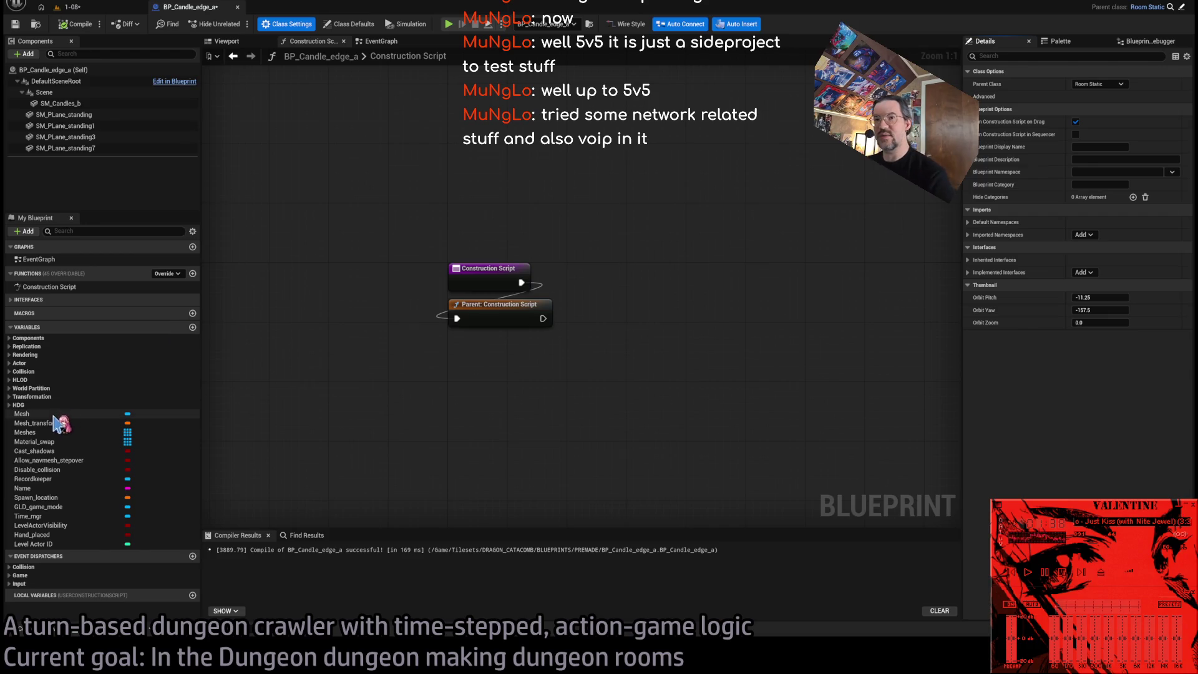
left_click_drag(1176, 235, 1122, 232)
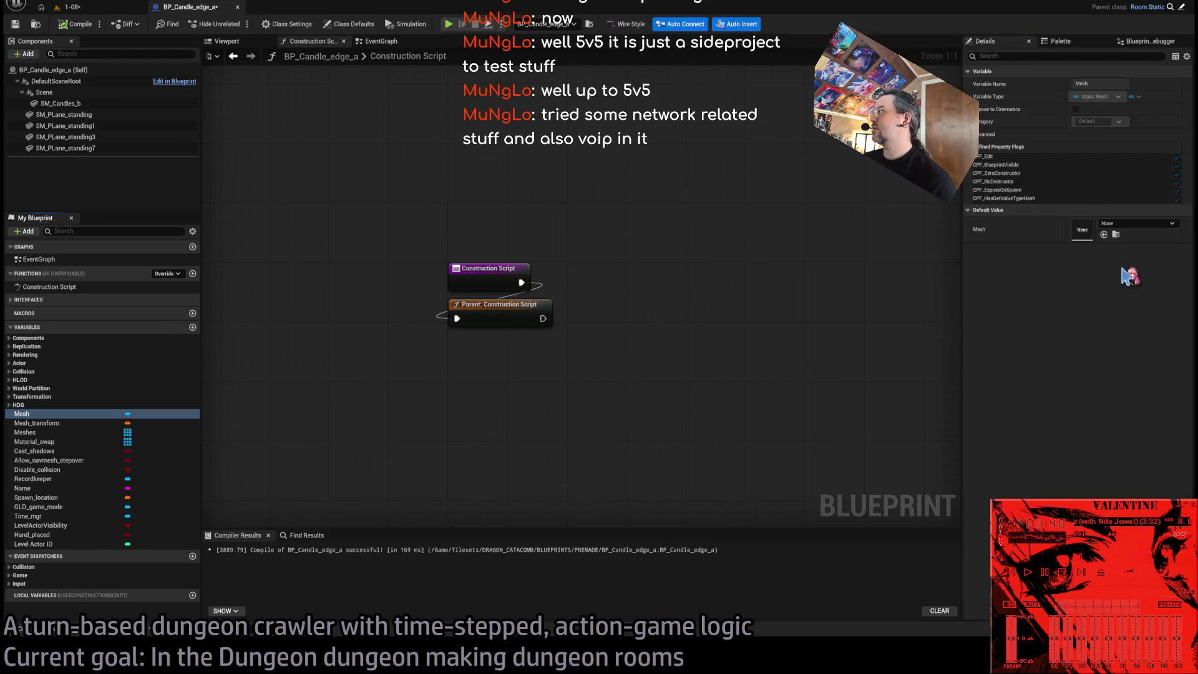
left_click(60, 104)
left_click(44, 92)
left_click(97, 103)
left_click(241, 42)
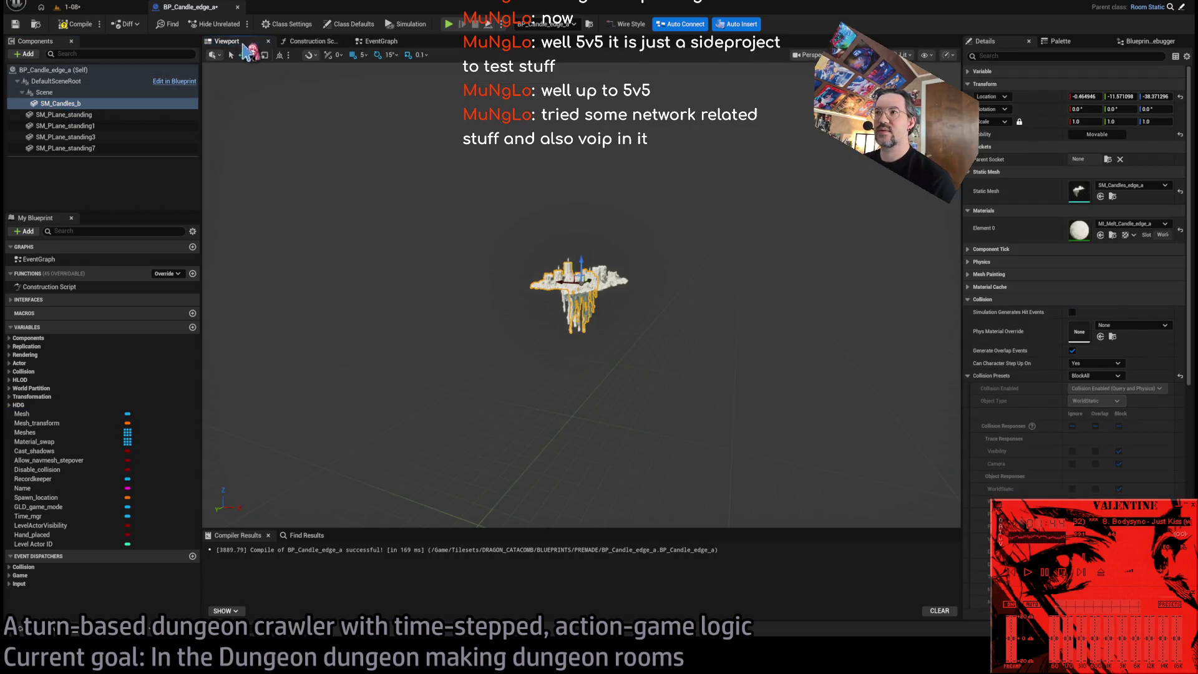
left_click(56, 81)
scroll(580, 293, "up", 5)
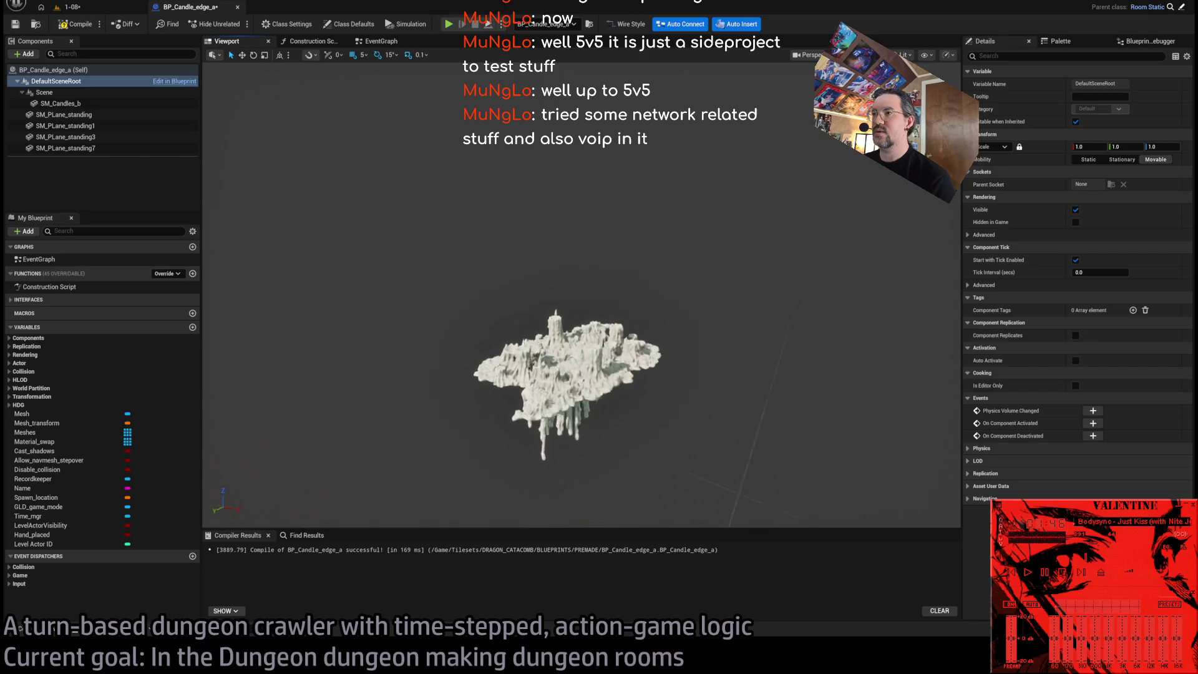
left_click_drag(557, 320, 447, 282)
left_click(546, 331)
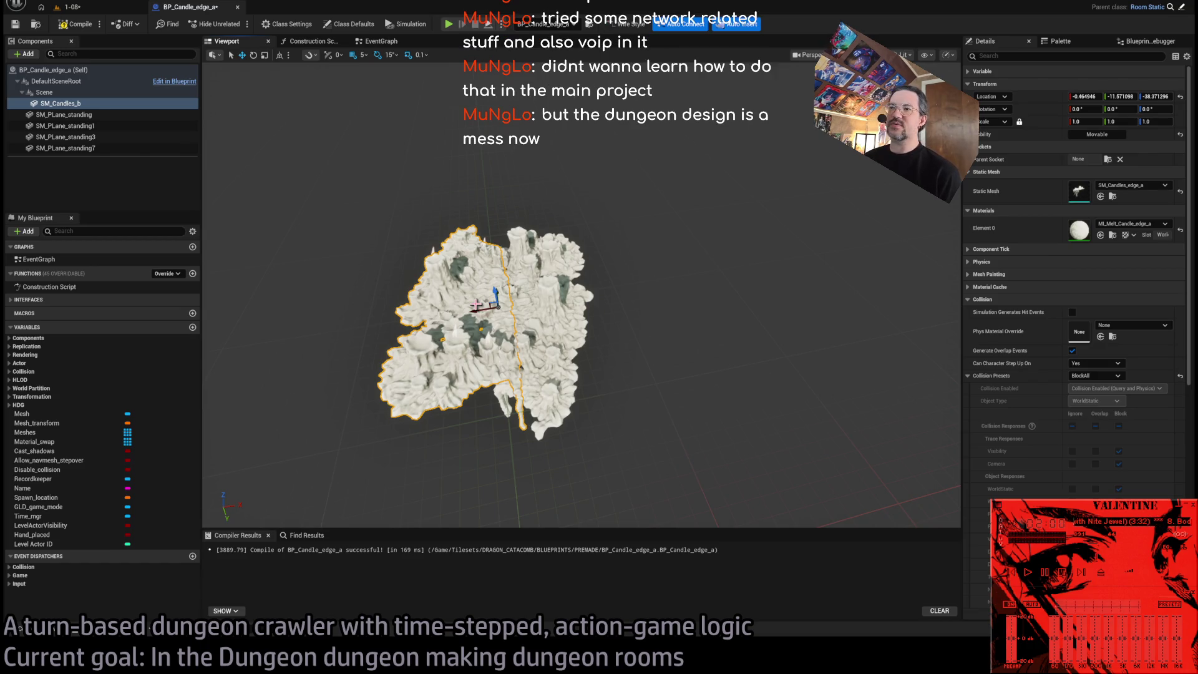
key("Delete")
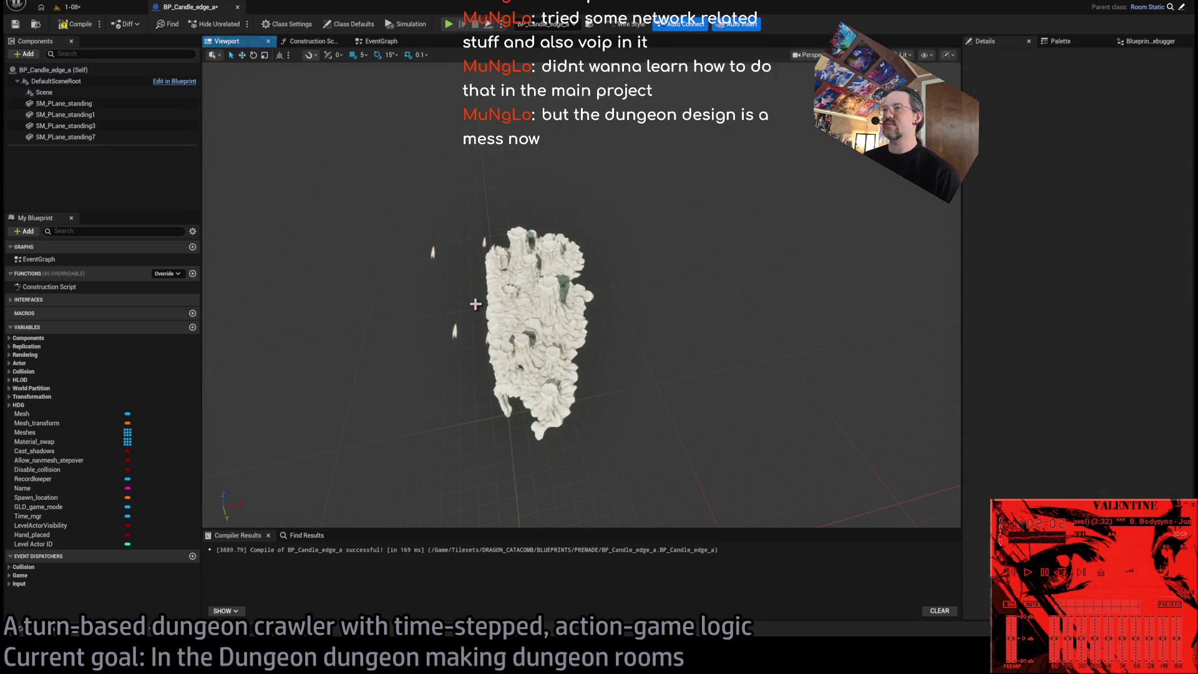
left_click(66, 125)
key("f")
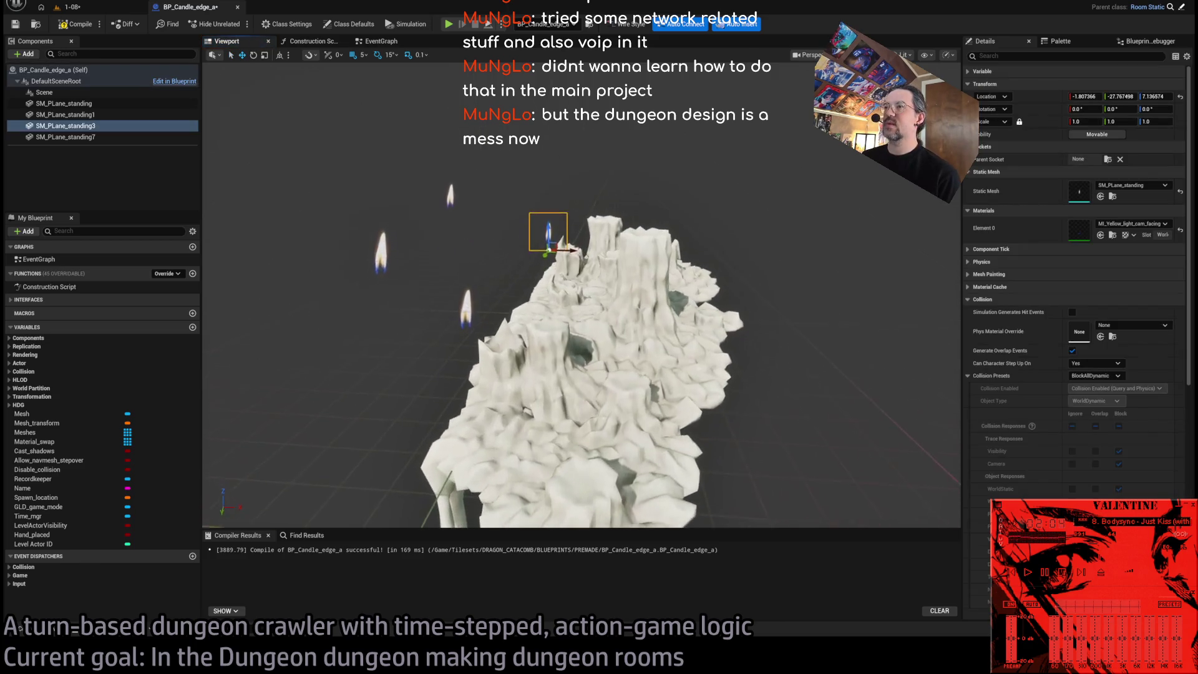
left_click(486, 307)
key("f")
left_click(488, 307)
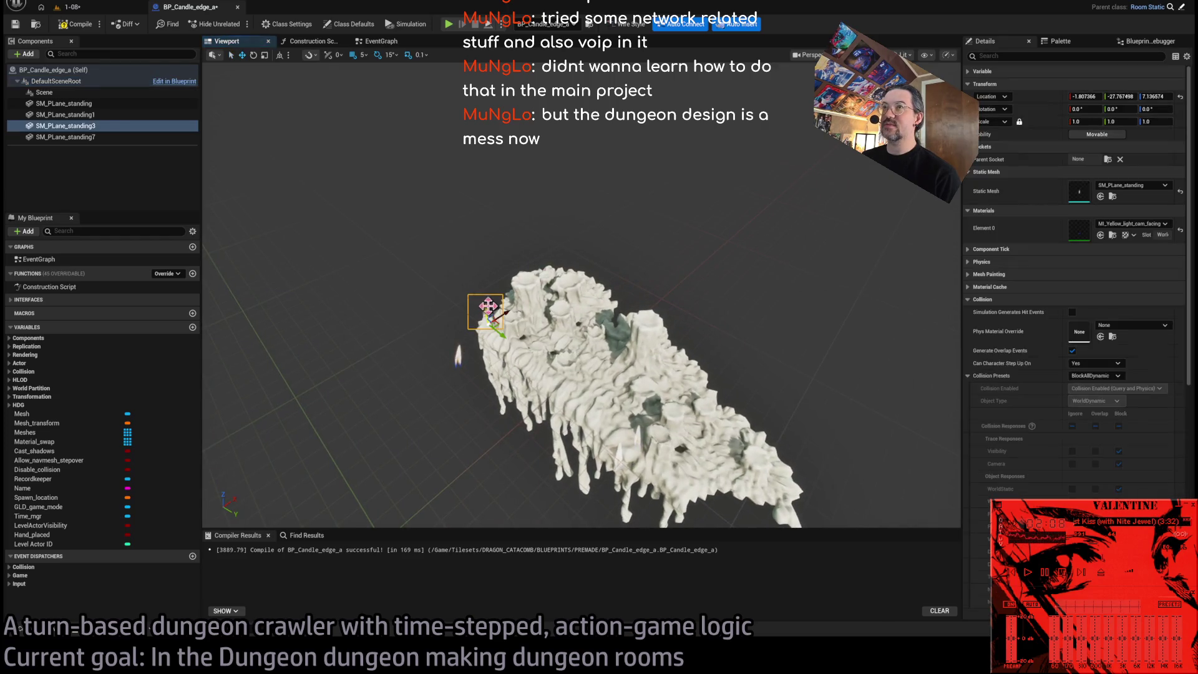
left_click(463, 249)
left_click(486, 307)
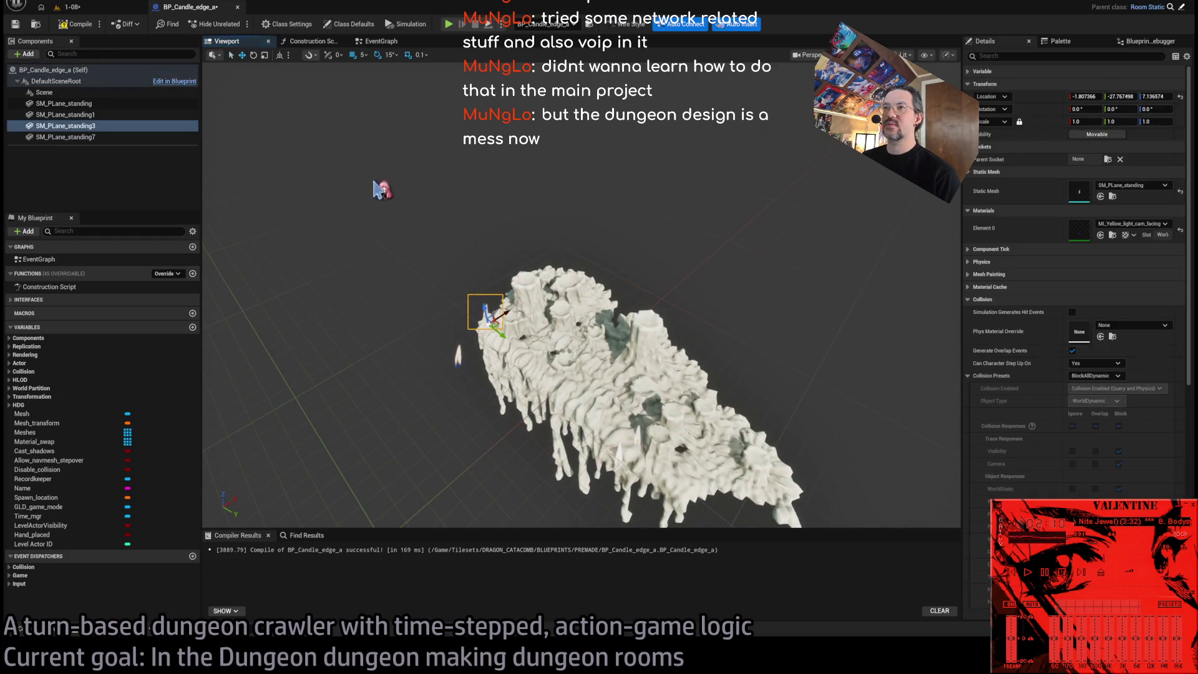
key("bracketleft")
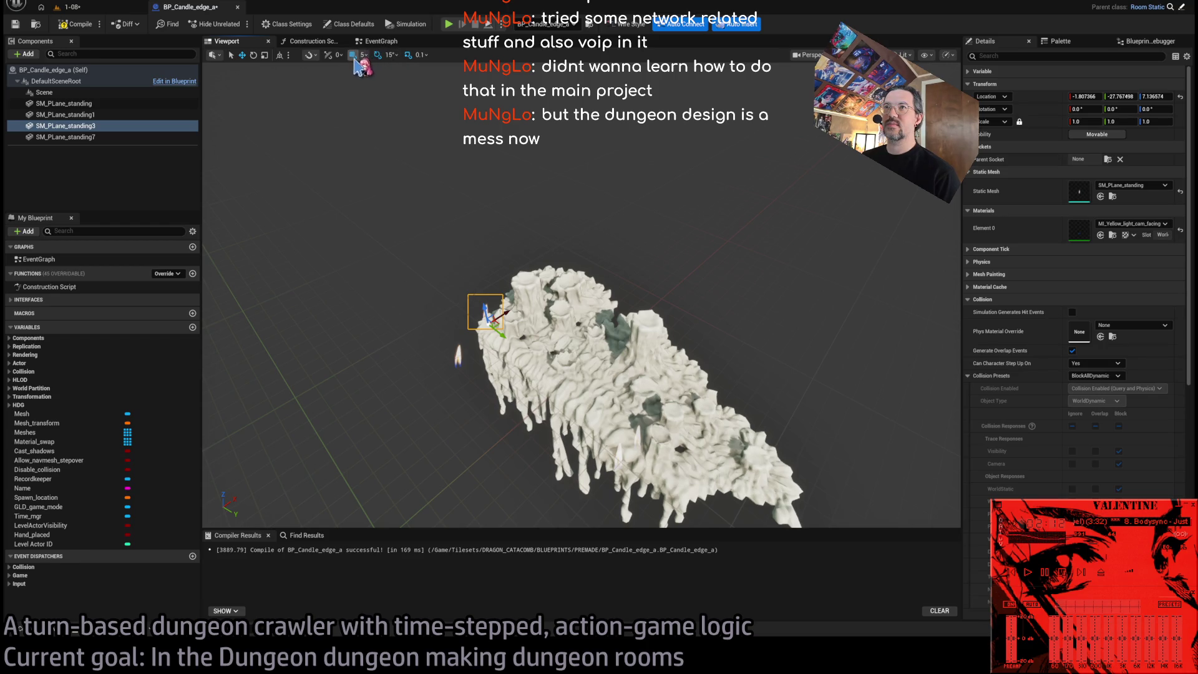
left_click_drag(503, 323, 725, 395)
left_click_drag(580, 293, 592, 188, "alt")
scroll(581, 281, "down", 5)
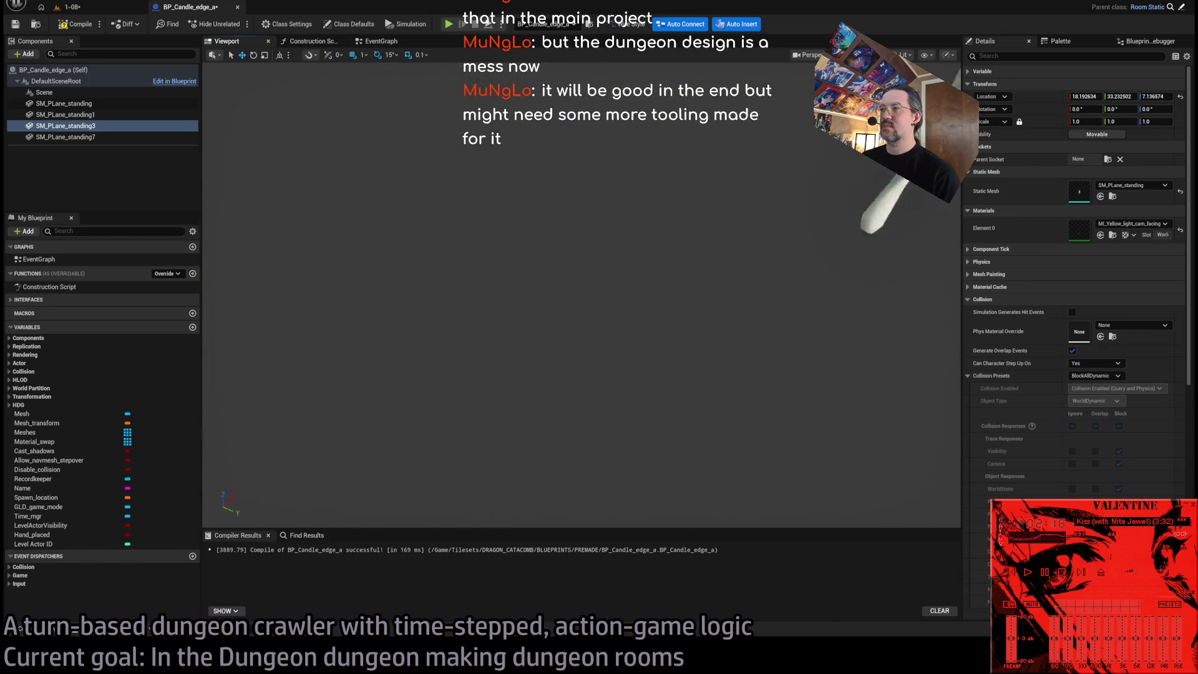
scroll(580, 280, "up", 10)
scroll(612, 247, "down", 8)
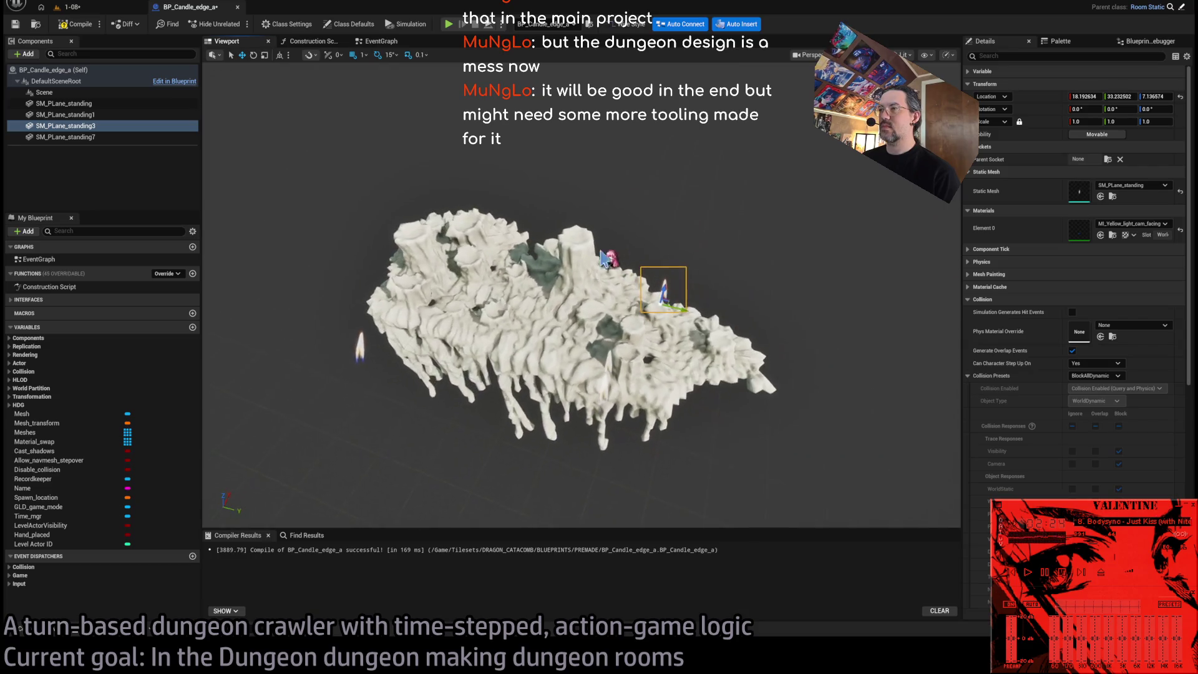
left_click(611, 399)
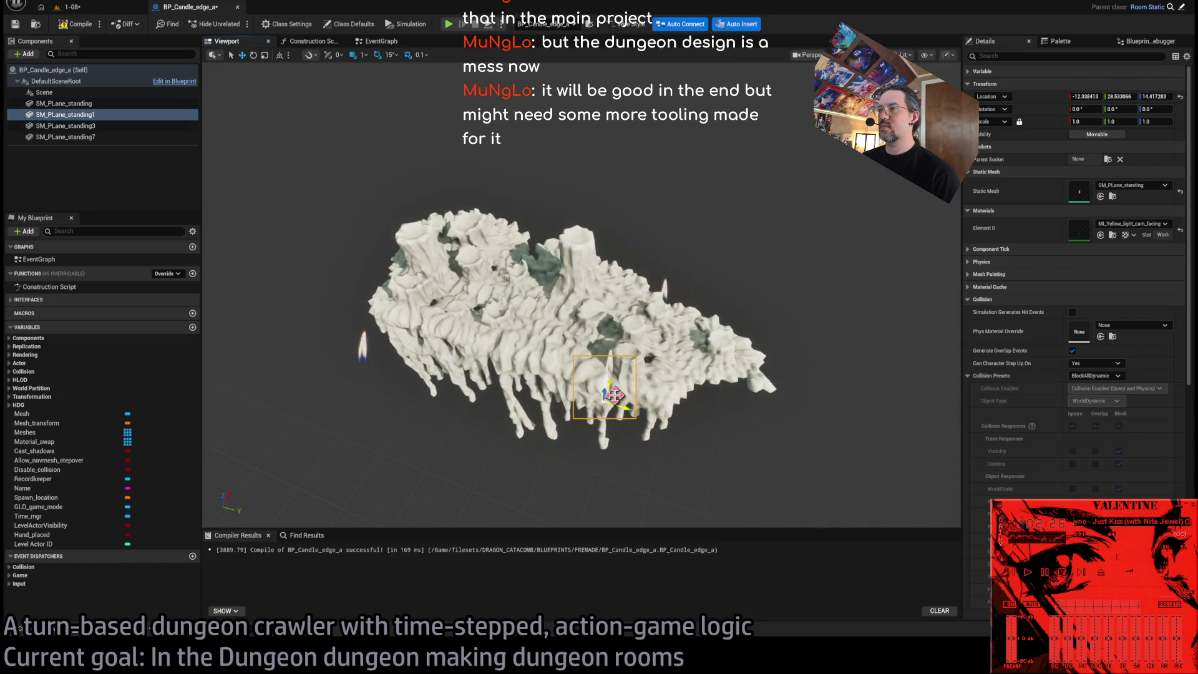
mouse_move(580, 281)
left_mouse_down()
mouse_move(593, 349)
mouse_move(599, 267)
mouse_move(562, 286)
mouse_move(453, 302)
mouse_move(493, 315)
left_mouse_up()
left_click(453, 302)
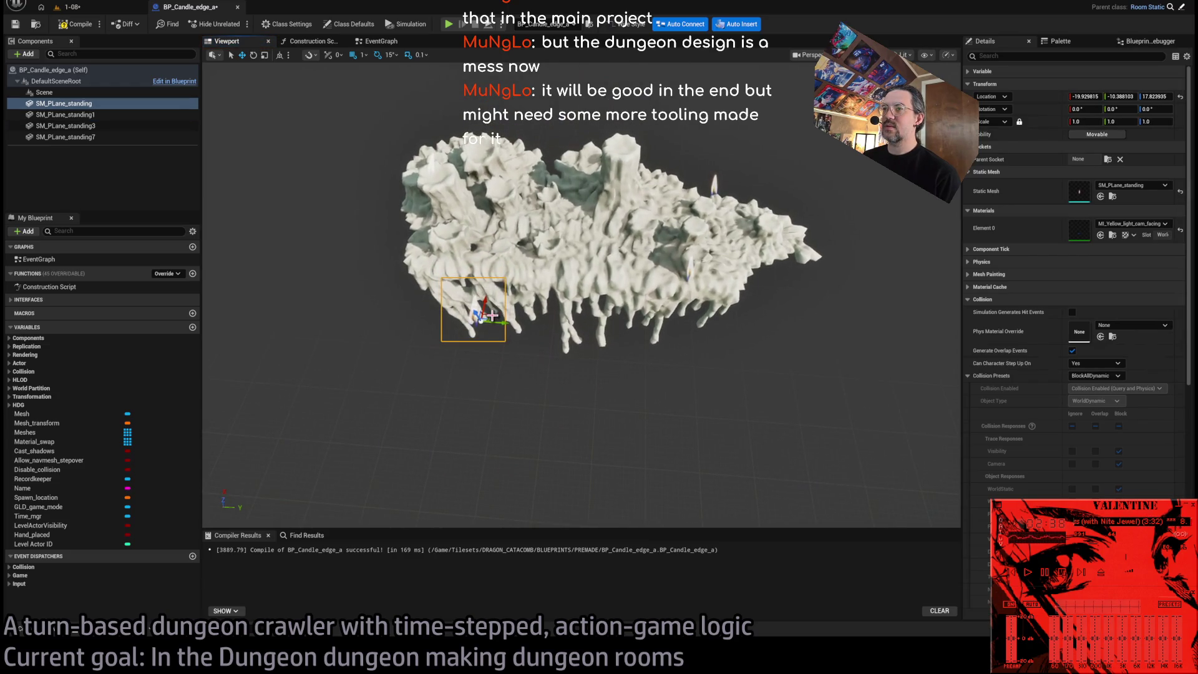
left_click_drag(582, 193, 624, 150)
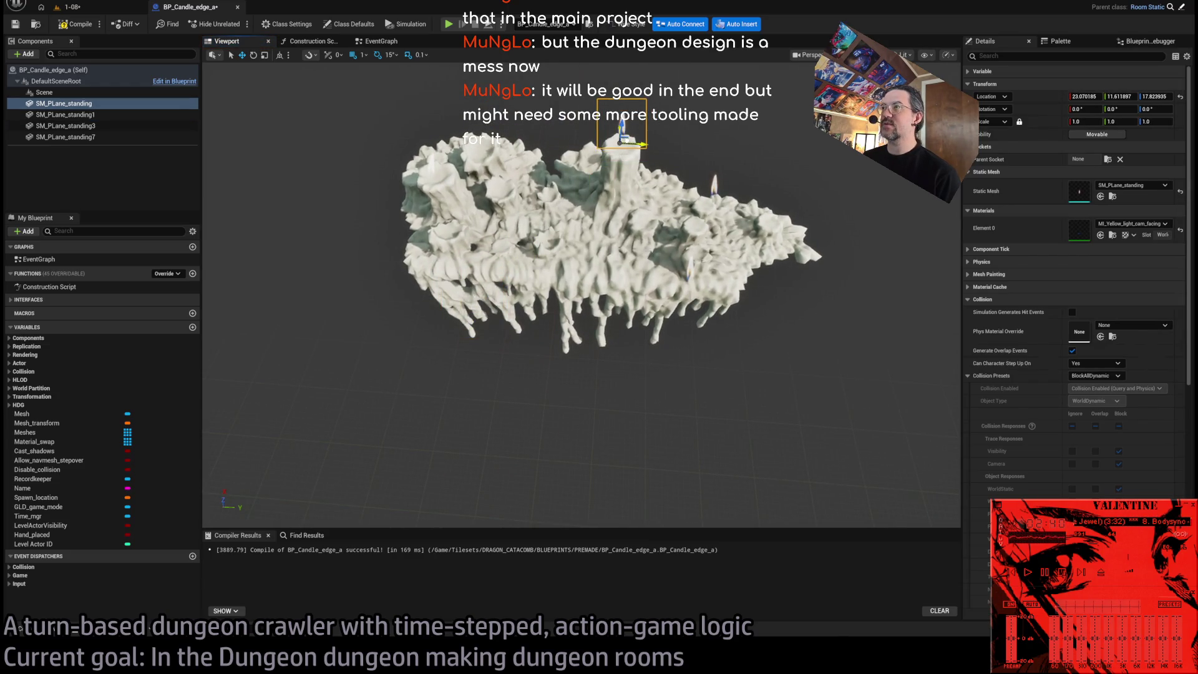
key("f")
scroll(580, 293, "down", 8)
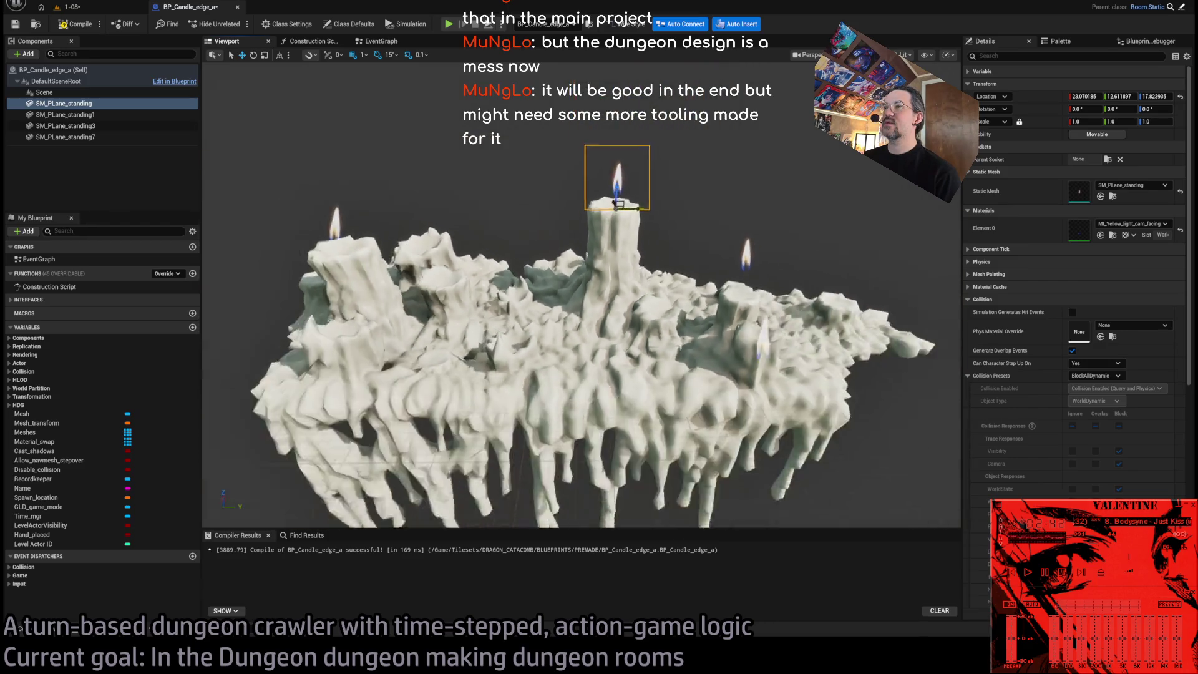
mouse_move(705, 242)
left_mouse_down()
mouse_move(680, 247)
mouse_move(705, 242)
left_mouse_up()
left_click(676, 321)
mouse_move(677, 321)
left_mouse_down()
mouse_move(586, 246)
mouse_move(558, 277)
left_mouse_up()
left_click(586, 246)
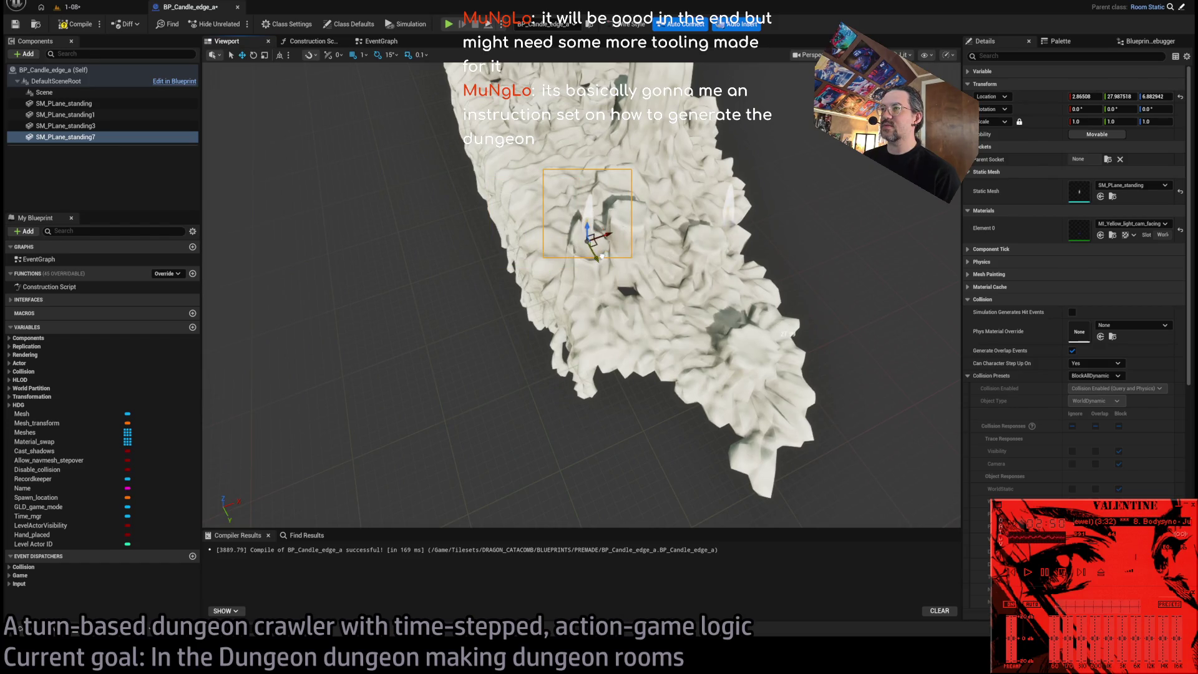
left_click(724, 200)
mouse_move(727, 215)
left_mouse_down()
mouse_move(655, 212)
mouse_move(628, 275)
mouse_move(621, 259)
mouse_move(619, 270)
left_mouse_up()
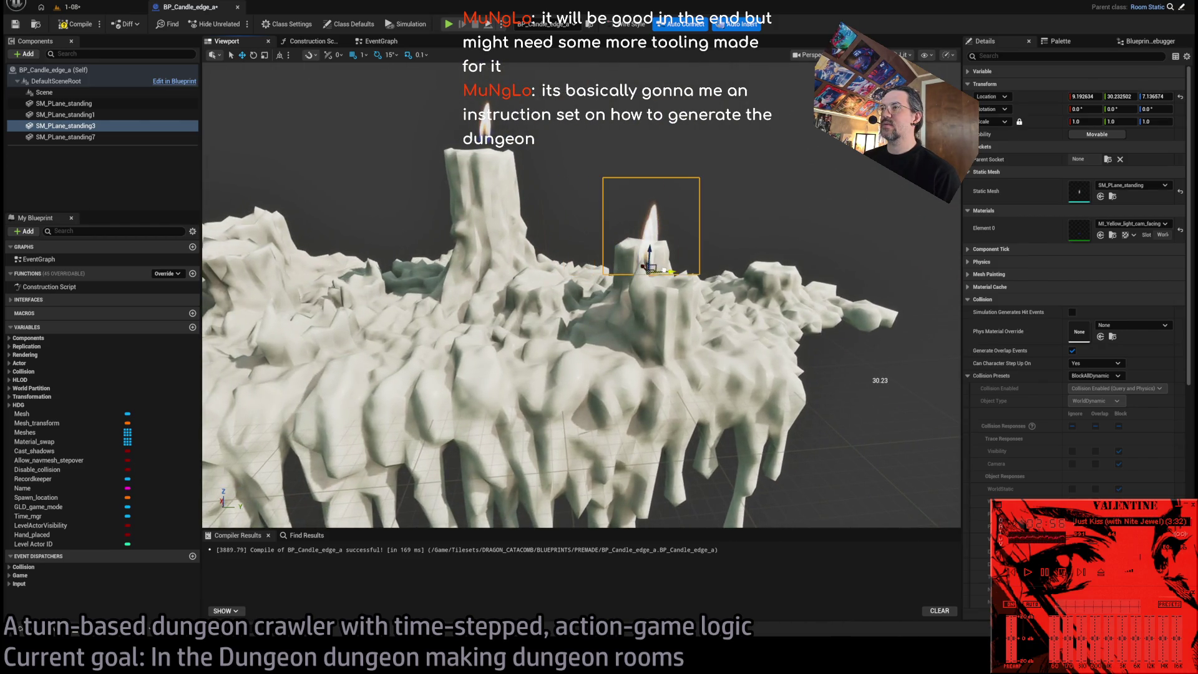
key("f")
left_click_drag(430, 244, 411, 243)
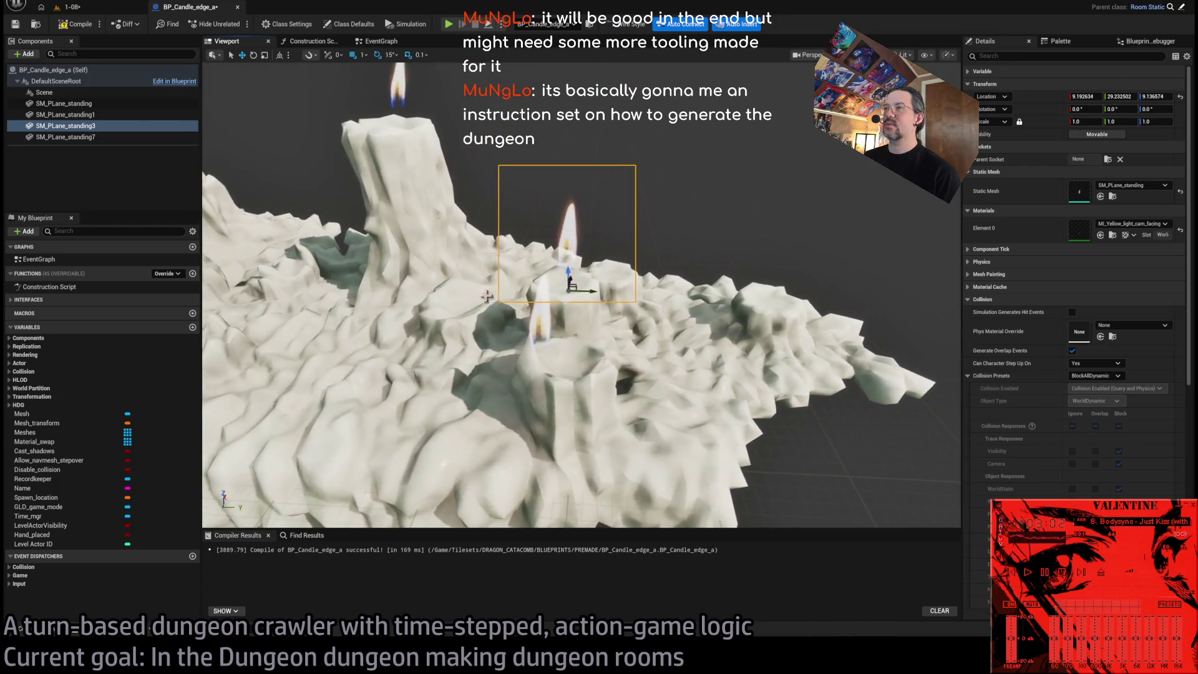
left_click(587, 349)
left_click_drag(586, 349, 587, 349)
left_click(62, 103, "ctrl")
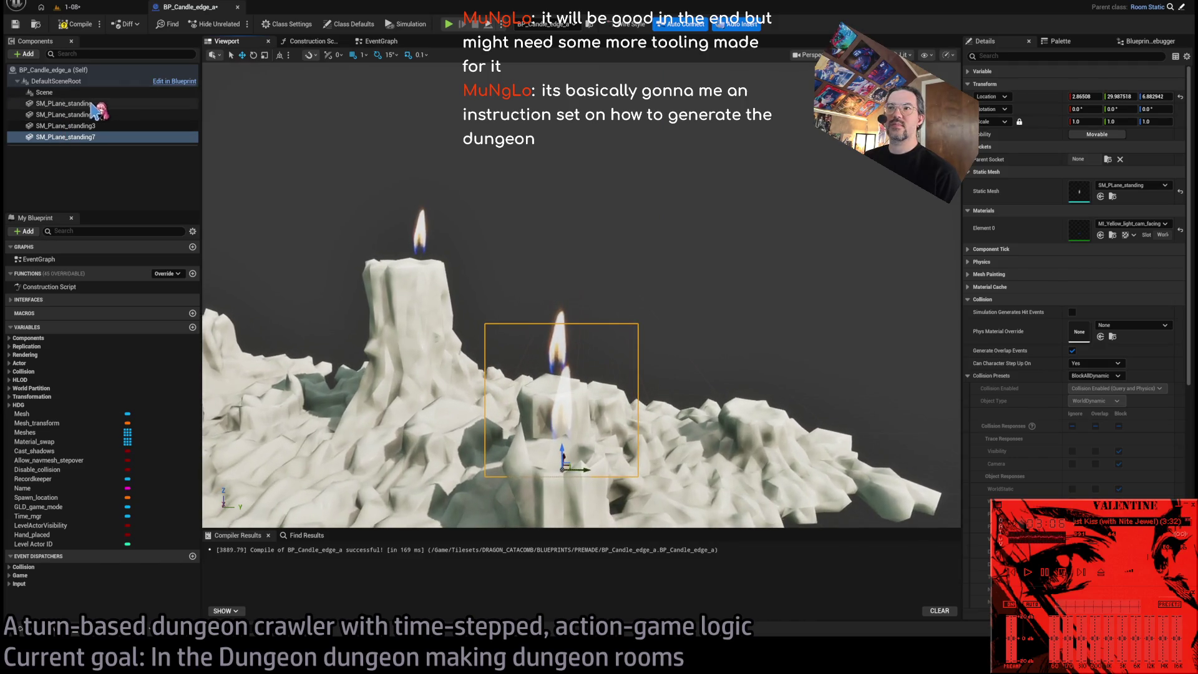
left_click(53, 70, "shift")
scroll(507, 396, "down", 3)
left_click_drag(660, 288, 660, 288)
left_click(660, 288)
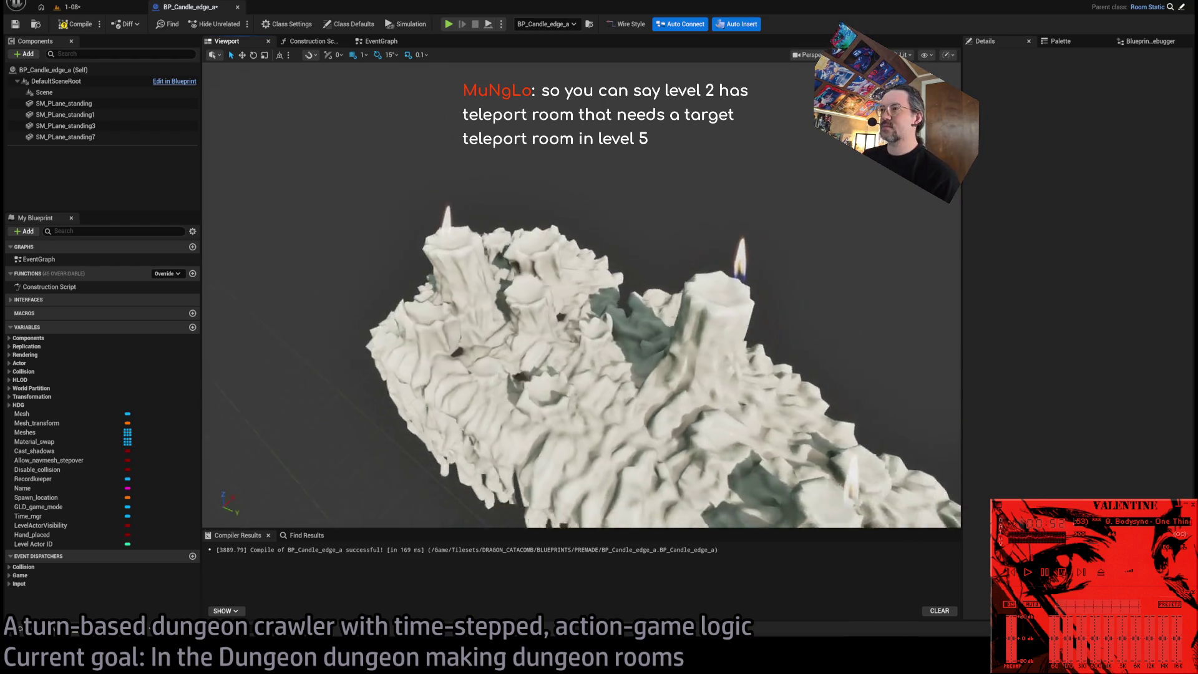
Select all four SM_PLane_standing flame components of BP_Candle_edge_a together.
left_click_drag(699, 340, 699, 340)
left_click(662, 310)
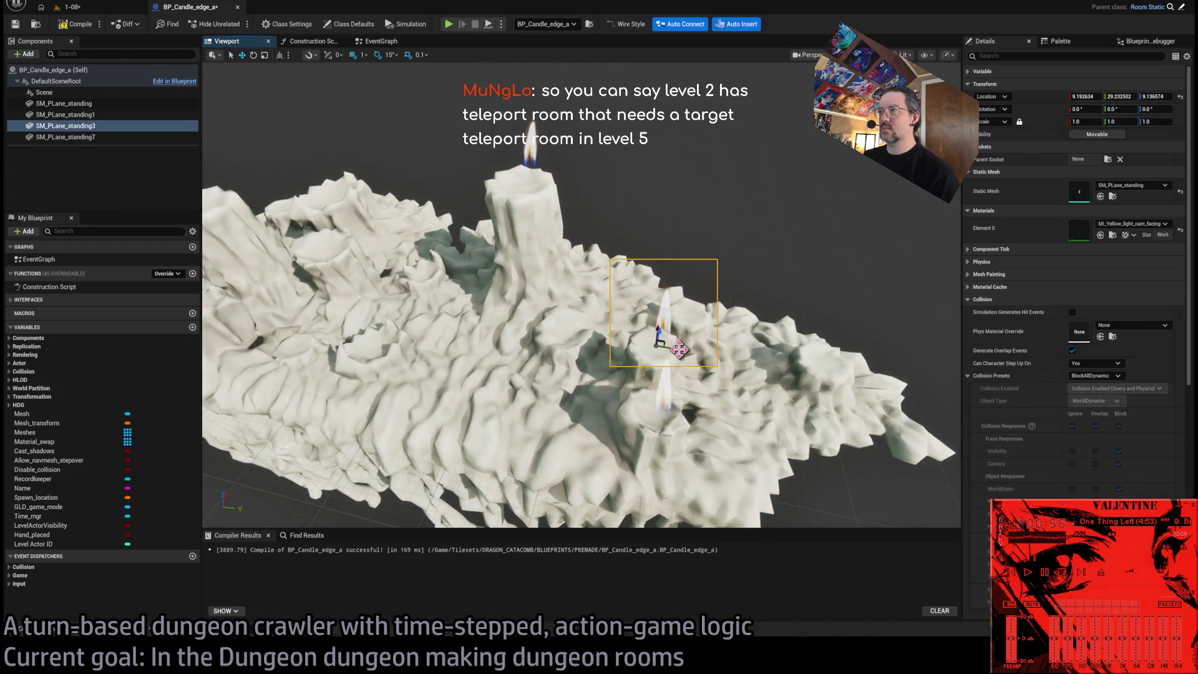
left_click(94, 137)
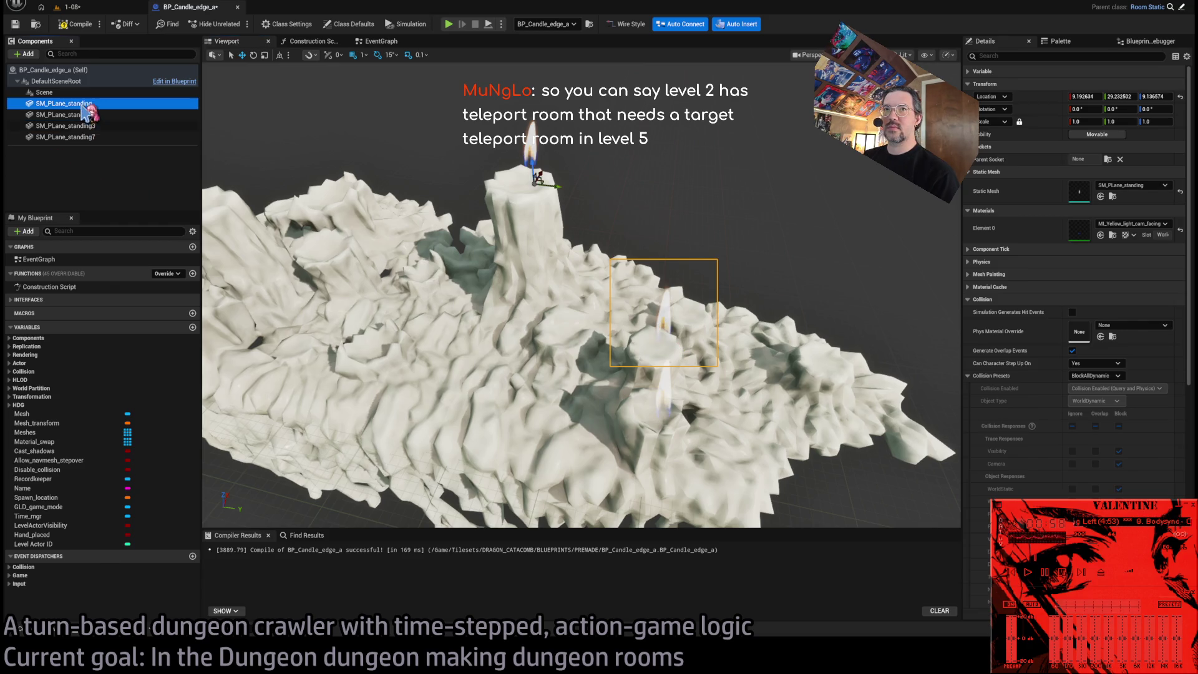
left_click(86, 104, "shift")
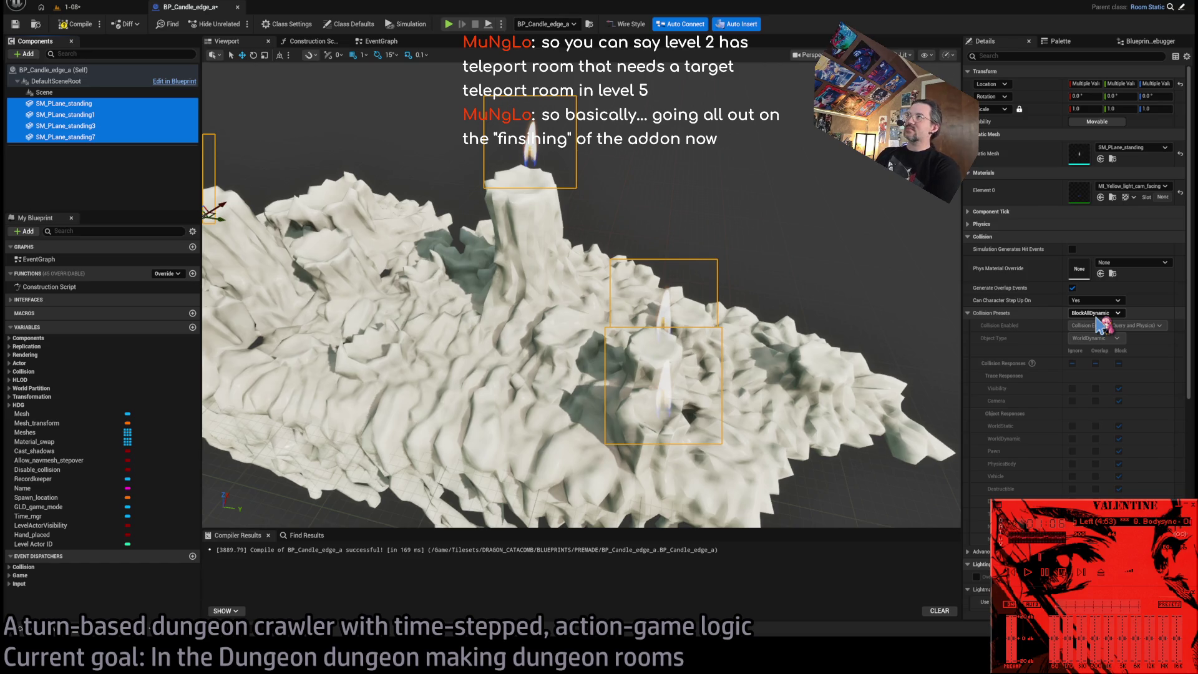
Set the four flames' Collision Presets to NoCollision and turn off Generate Overlap Events.
left_click(1096, 313)
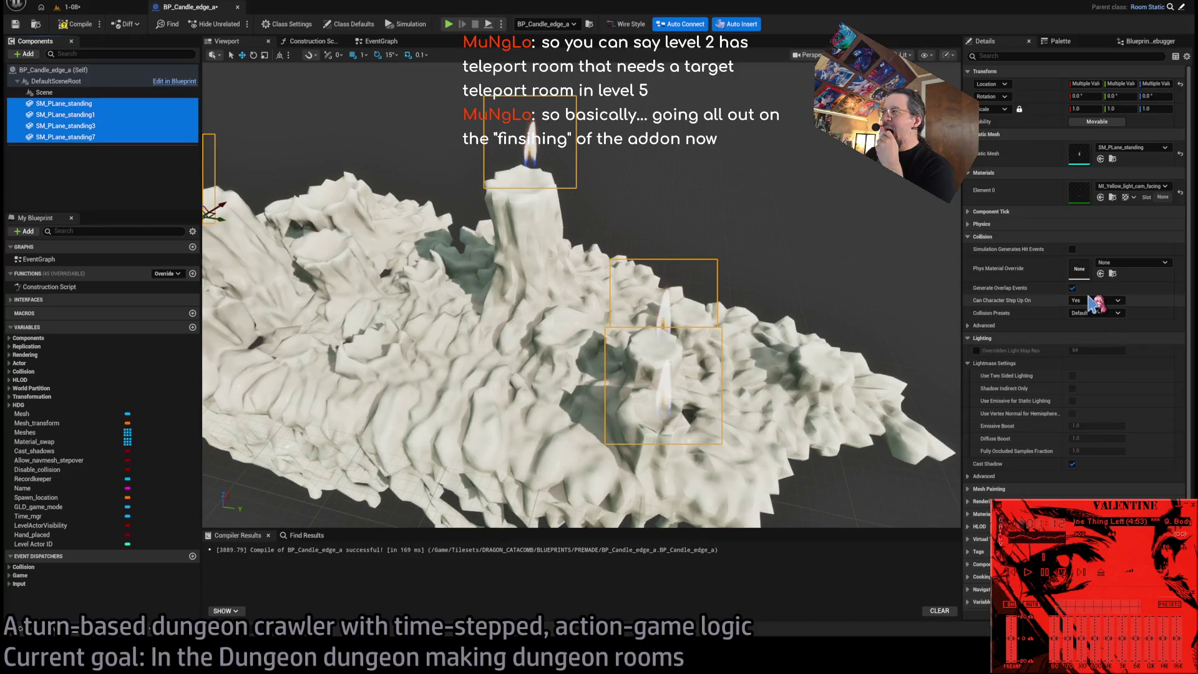
left_click(1101, 319)
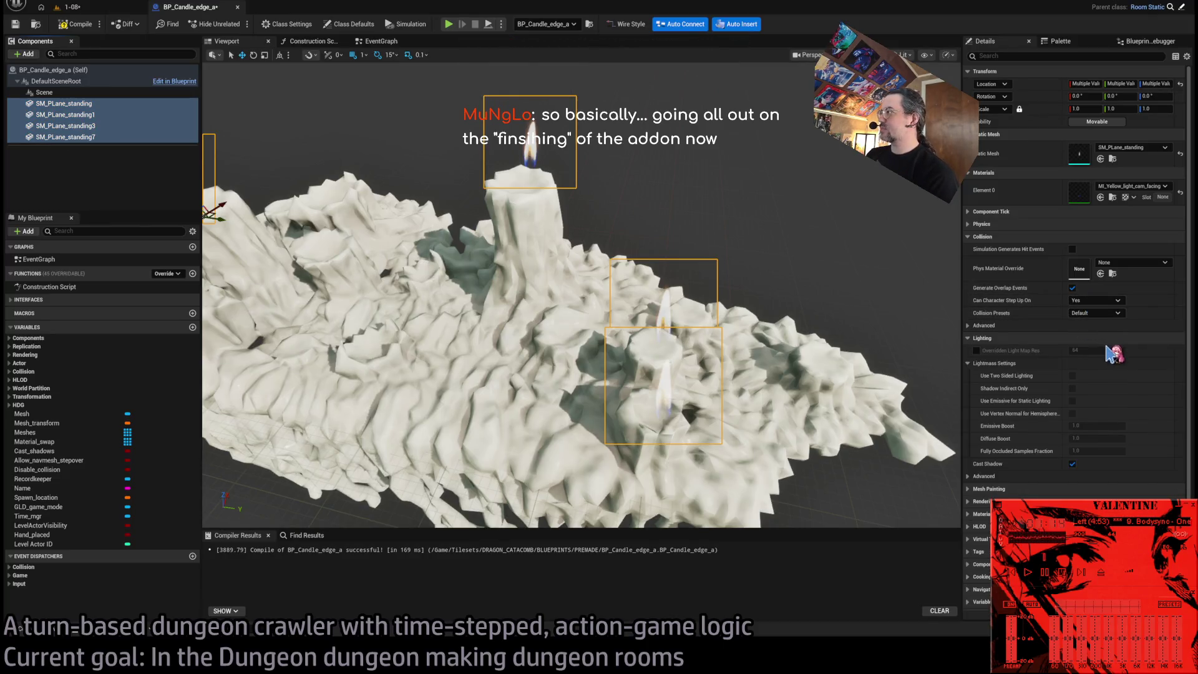
left_click(1095, 313)
left_click(1086, 322)
left_click(1072, 287)
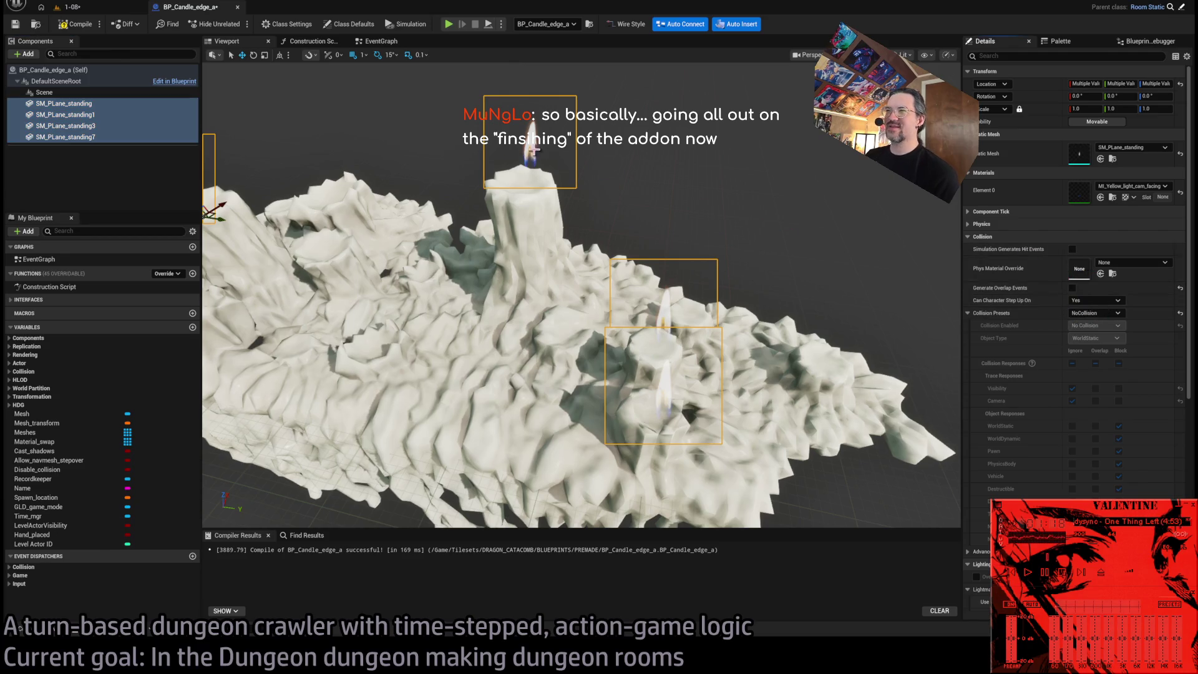
Select the tall candle's flame and focus the view on it.
left_click(535, 152)
key("f")
mouse_move(638, 365)
left_mouse_down()
mouse_move(592, 366)
mouse_move(608, 337)
mouse_move(630, 345)
mouse_move(611, 334)
mouse_move(698, 386)
left_mouse_up()
Duplicate the SM_PLane_standing1 flame into a new fifth flame component.
left_click(111, 117)
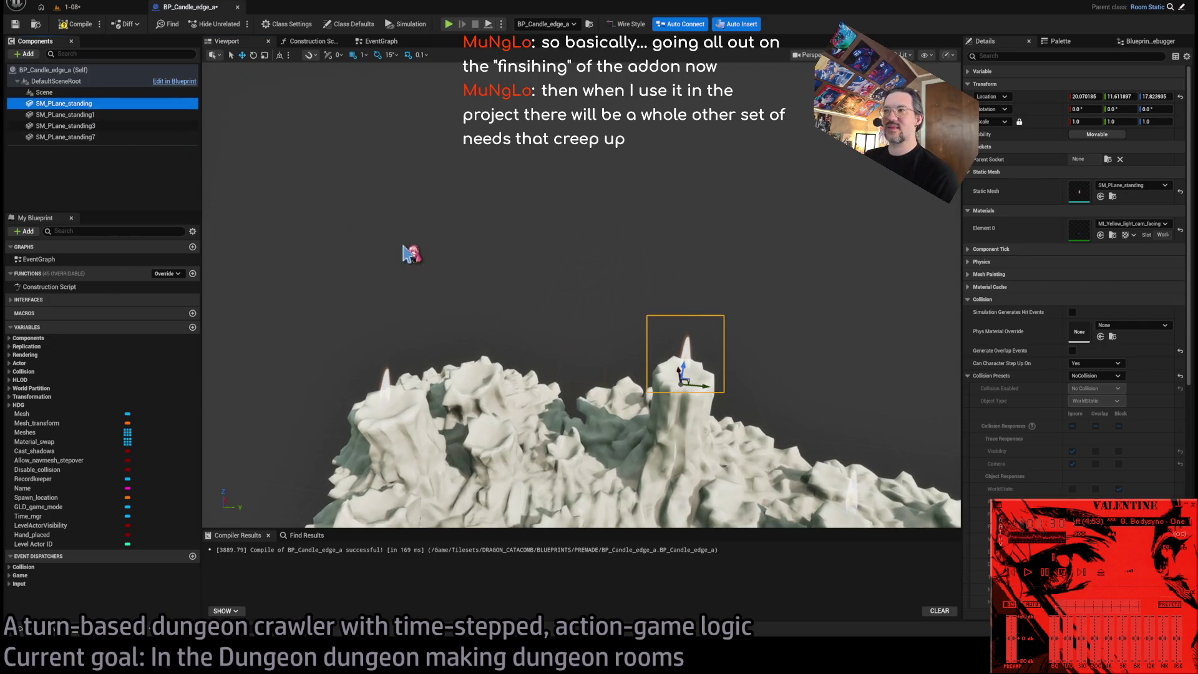
key("ctrl+d")
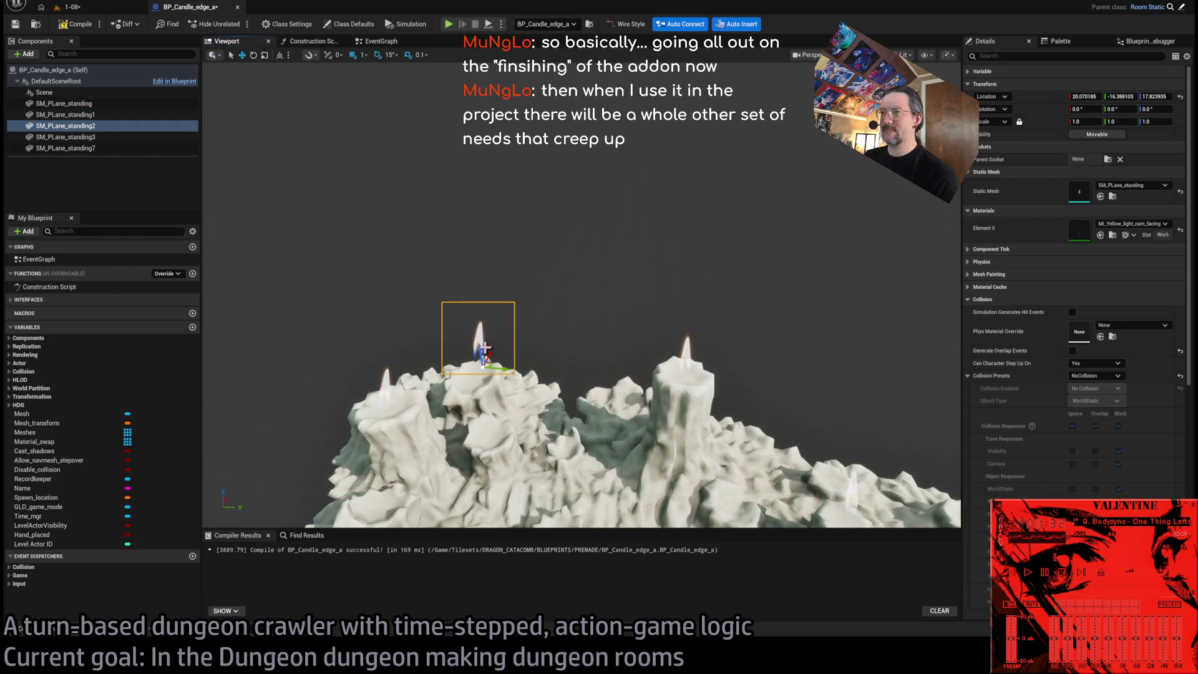
mouse_move(502, 410)
left_mouse_down()
mouse_move(660, 441)
mouse_move(643, 281)
mouse_move(632, 281)
mouse_move(661, 243)
mouse_move(703, 259)
mouse_move(718, 242)
left_mouse_up()
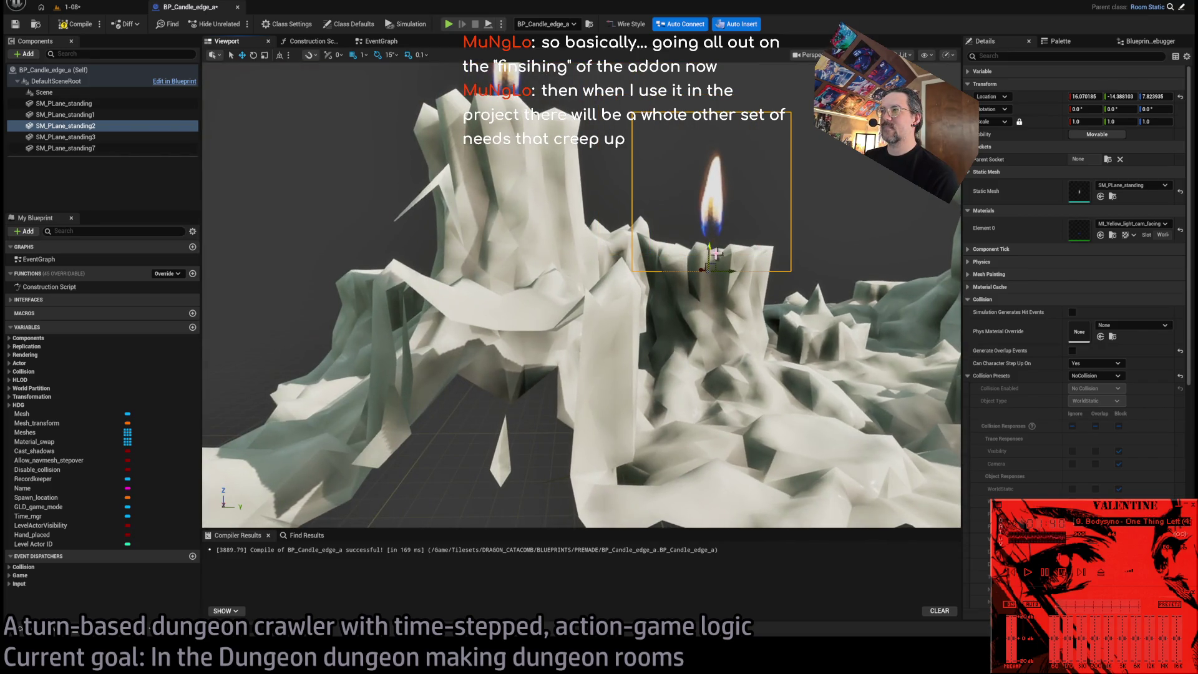
scroll(718, 242, "down", 5)
scroll(746, 286, "up", 5)
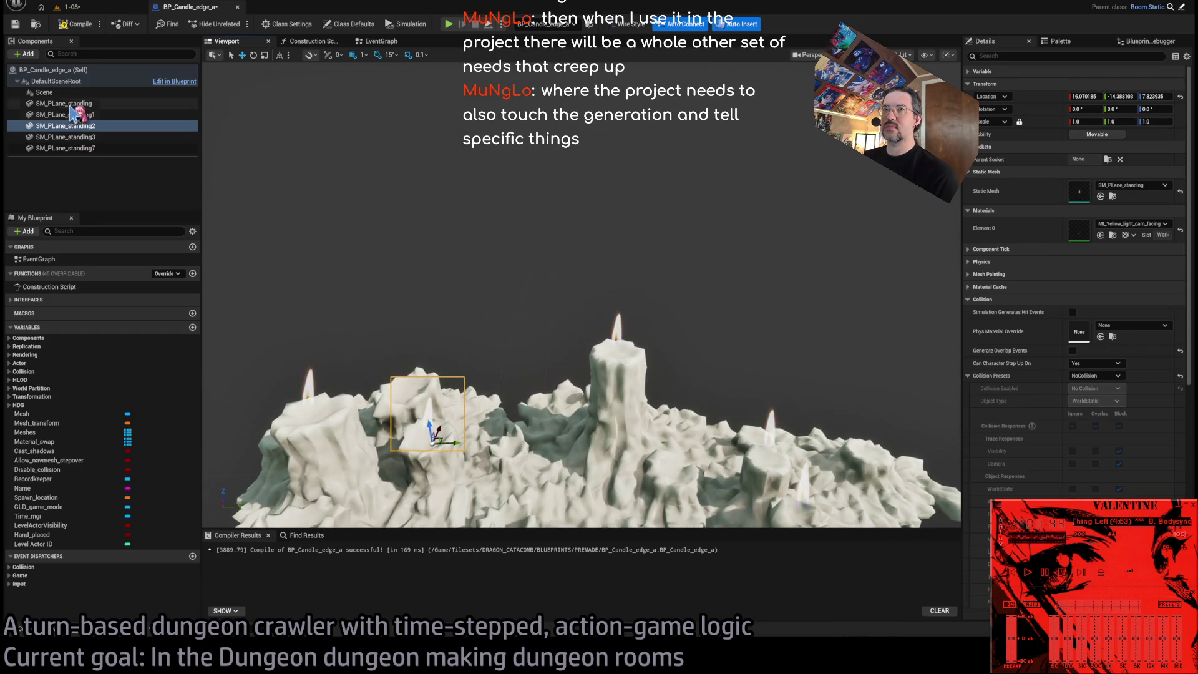
Select the DefaultSceneRoot and compile the candle-edge blueprint.
left_click(604, 402)
left_click_drag(605, 402, 406, 378)
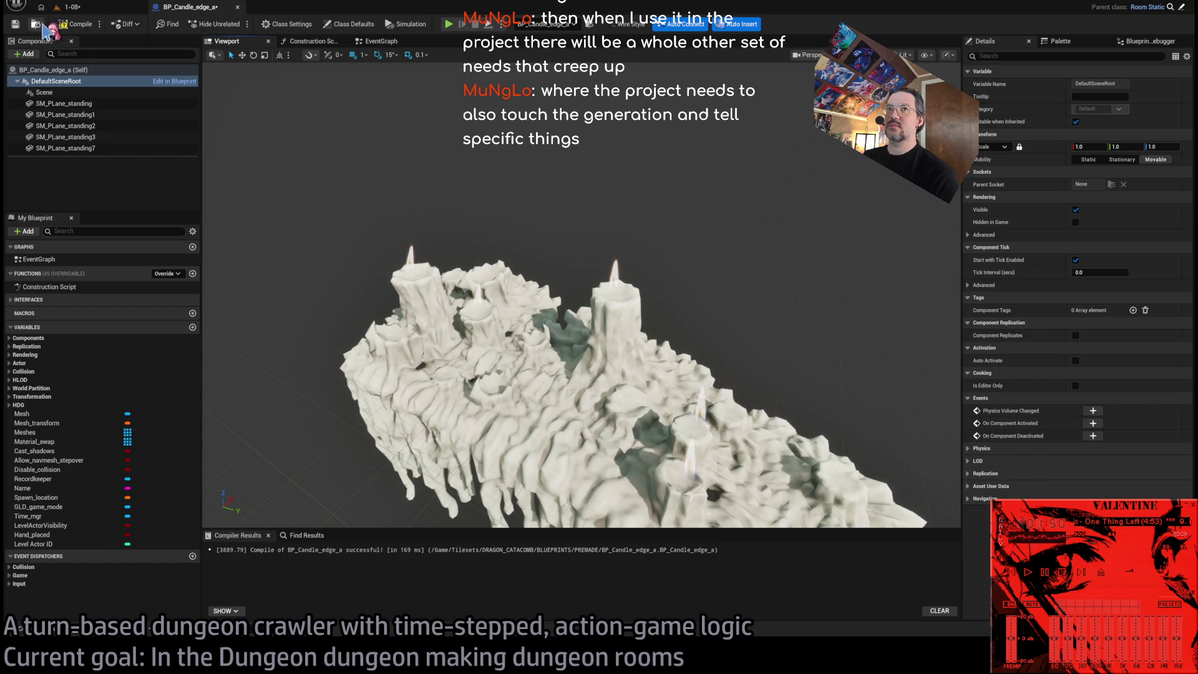
left_click(75, 23)
left_click(110, 13)
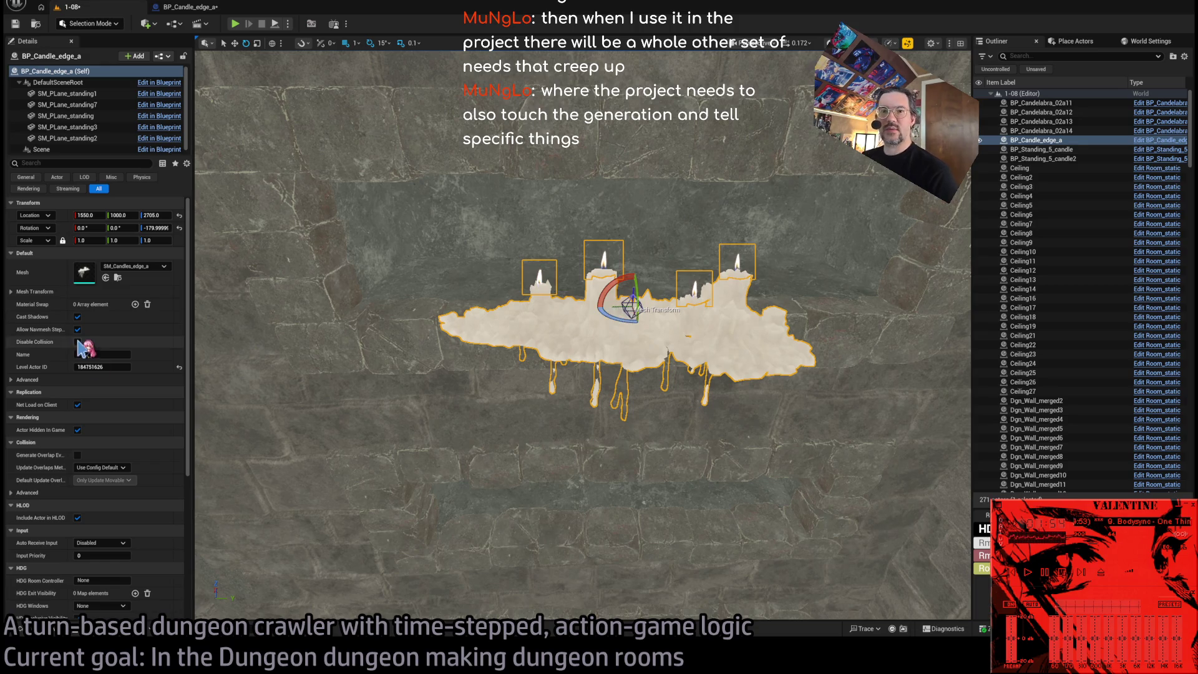
Rotate BP_Candle_edge_a on the level 1-08 wall and nudge it right and down.
scroll(143, 386, "down", 5)
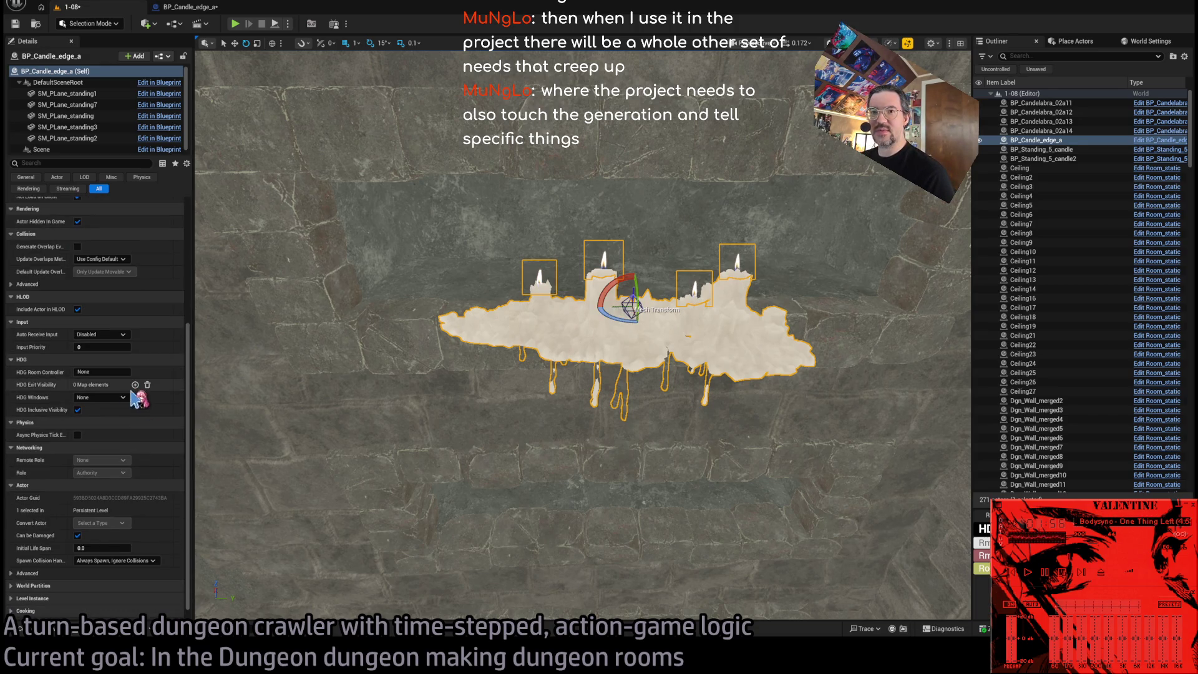
mouse_move(608, 317)
left_mouse_down()
mouse_move(662, 324)
mouse_move(599, 325)
mouse_move(561, 349)
mouse_move(499, 249)
mouse_move(325, 56)
left_mouse_up()
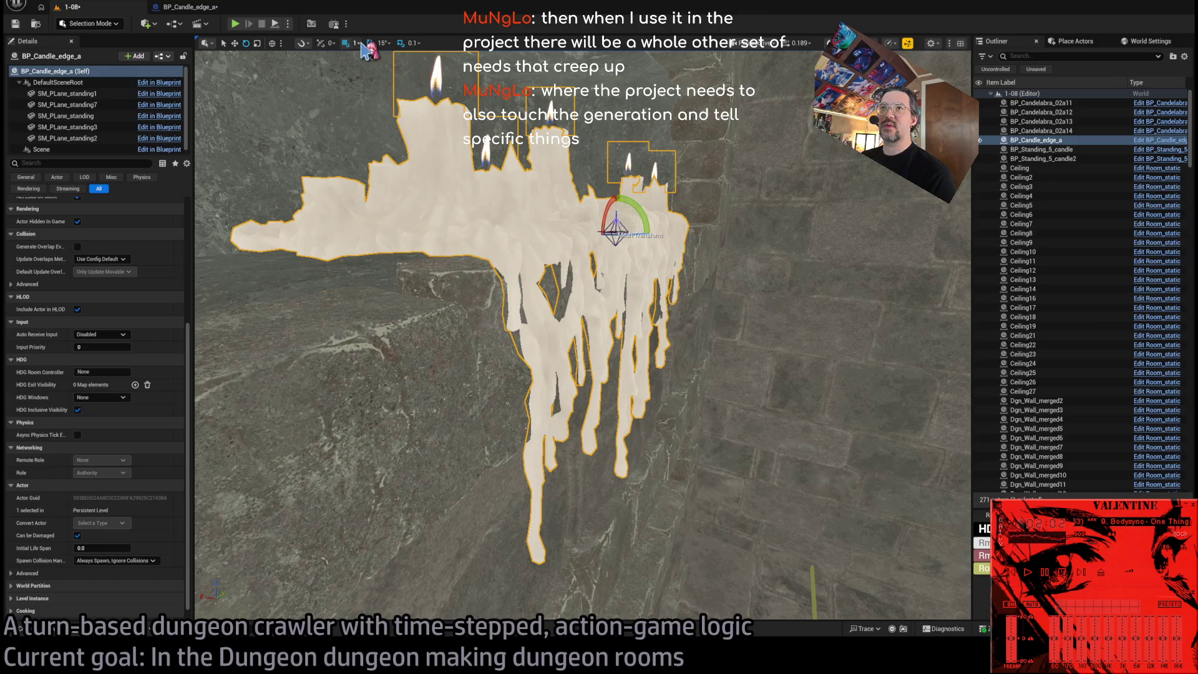
key("w")
left_click_drag(602, 231, 615, 237)
scroll(615, 237, "down", 6)
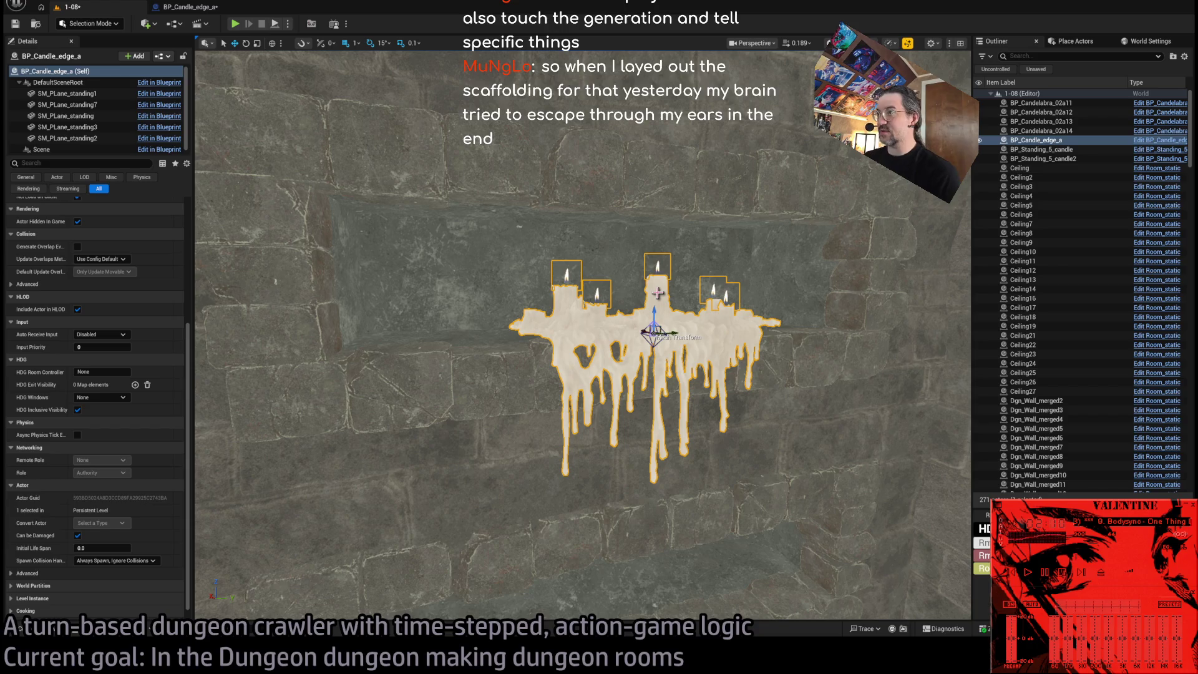
left_click(663, 168)
left_click(654, 375)
left_click_drag(654, 374, 363, 542)
left_click(57, 630)
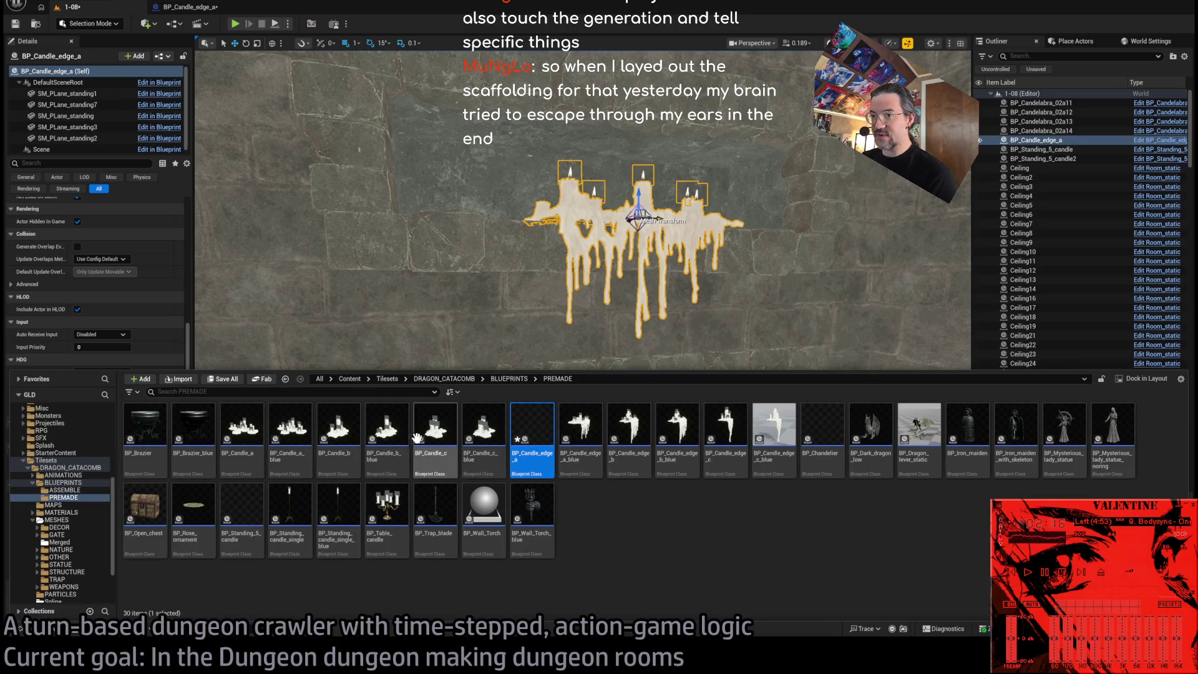
Place a BP_Candle_a_blue candle cluster on the wall and stand it upright.
mouse_move(319, 445)
left_mouse_down()
mouse_move(599, 460)
mouse_move(610, 474)
left_mouse_up()
key("e")
mouse_move(643, 549)
left_mouse_down()
mouse_move(615, 527)
mouse_move(599, 490)
left_mouse_up()
key("f")
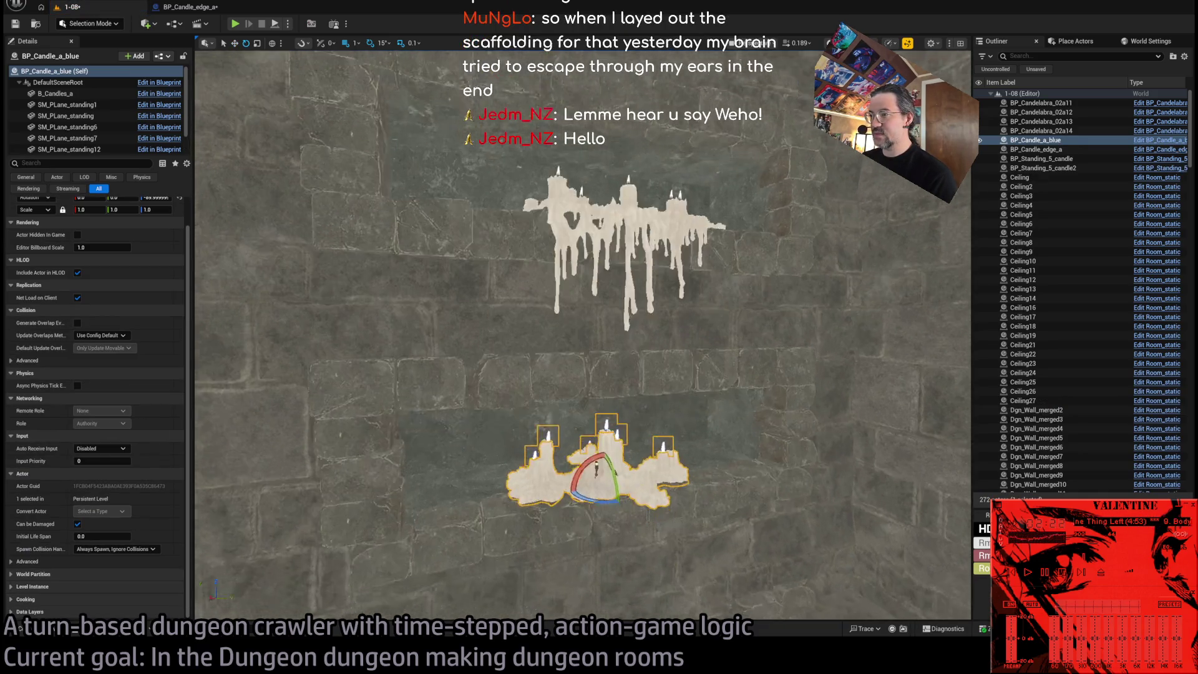
scroll(599, 462, "up", 3)
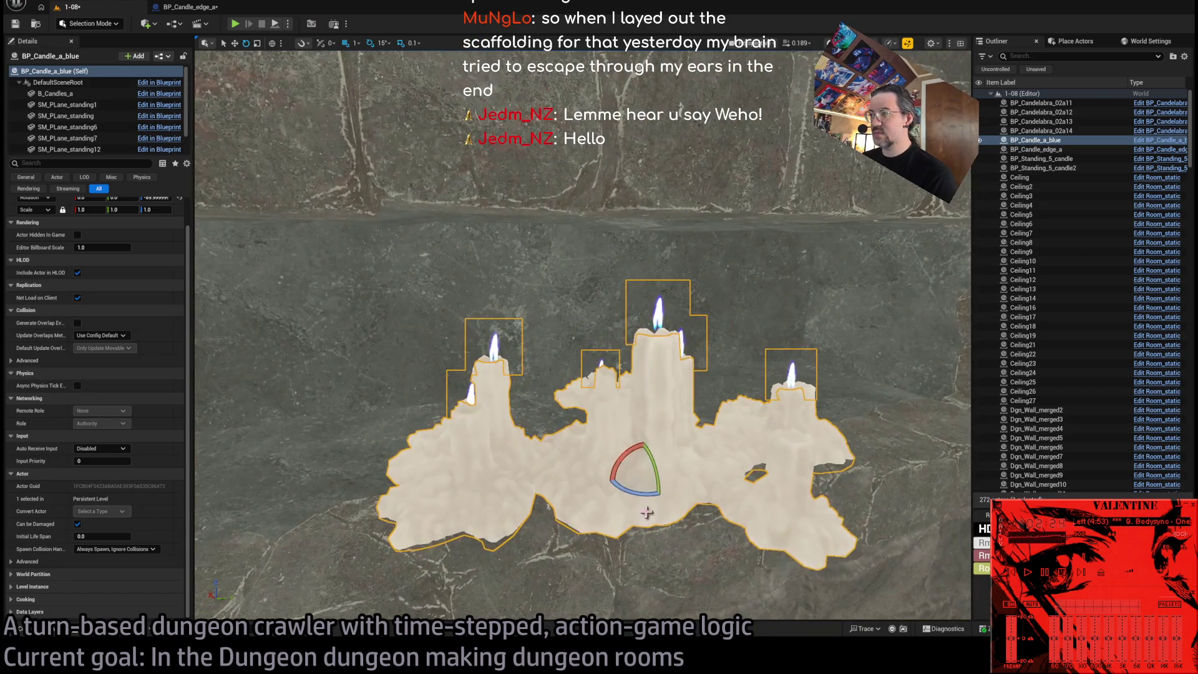
scroll(642, 474, "up", 2)
scroll(649, 449, "down", 3)
scroll(649, 449, "up", 2)
Rotate the cluster 30 degrees further and slide it left along the wall.
left_click_drag(669, 487, 674, 435)
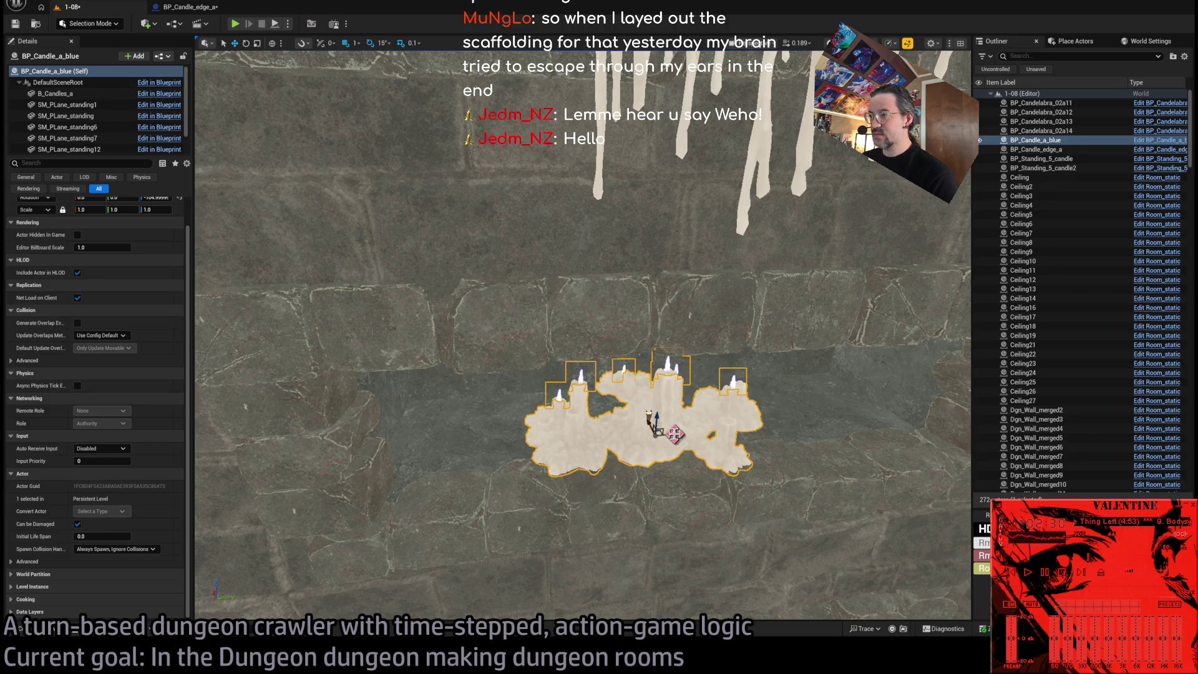
key("f")
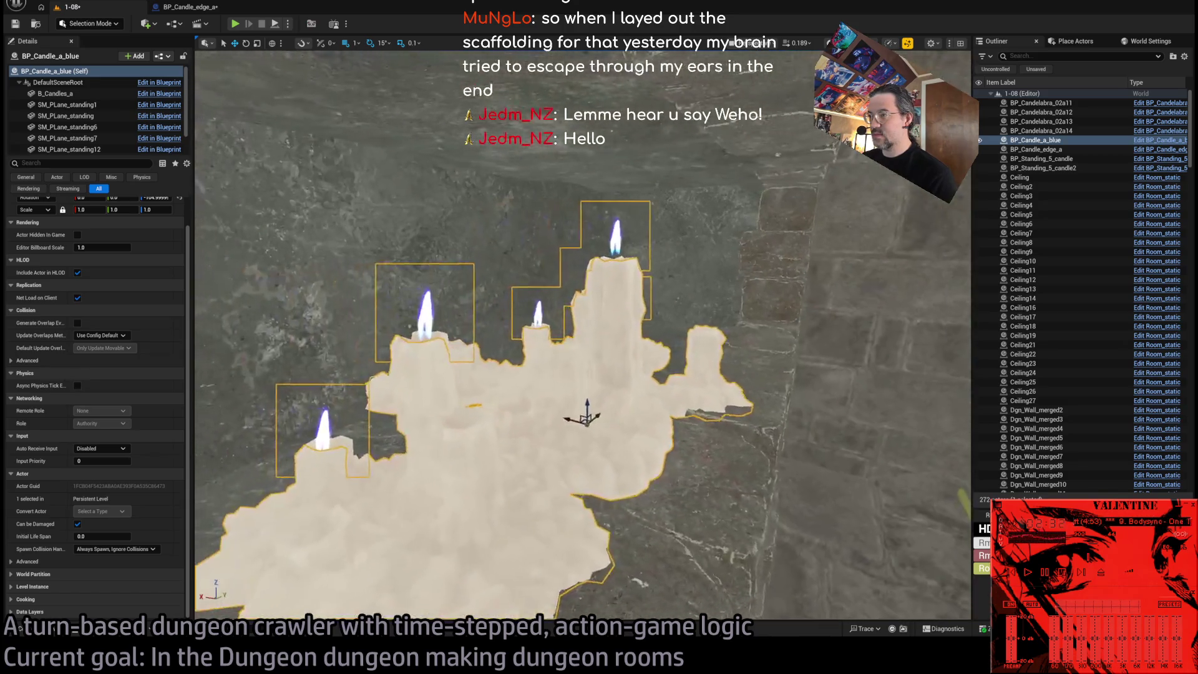
scroll(583, 334, "up", 2)
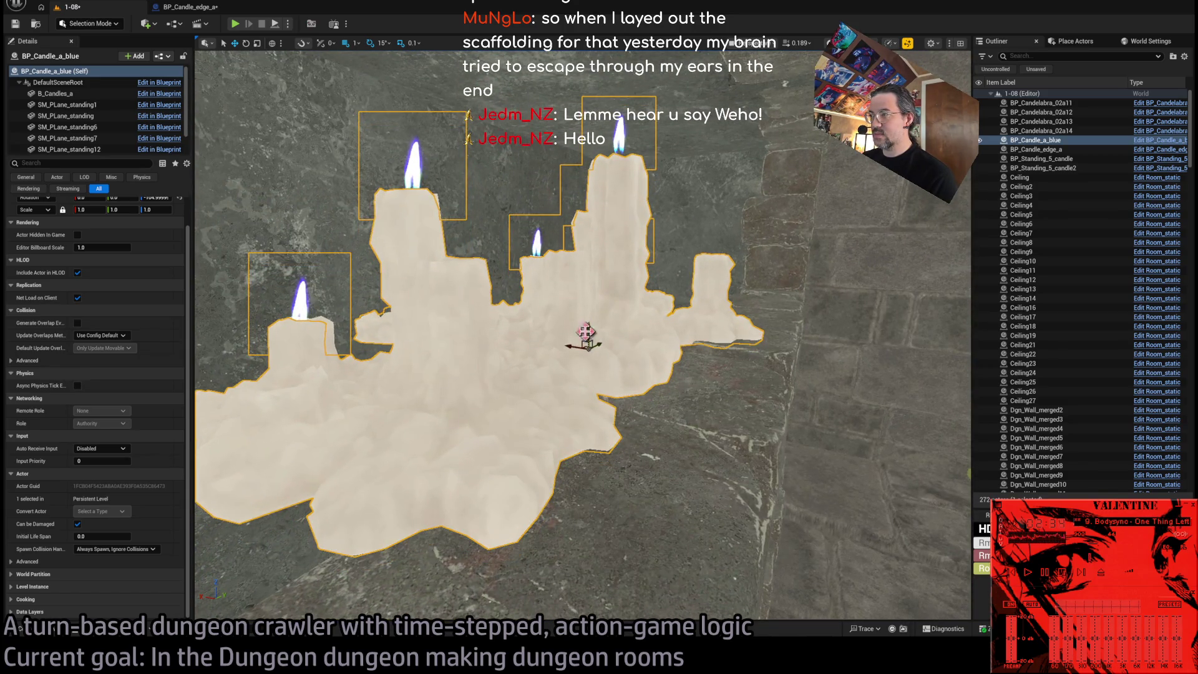
scroll(584, 329, "down", 6)
mouse_move(583, 334)
left_mouse_down()
mouse_move(636, 306)
mouse_move(368, 499)
left_mouse_up()
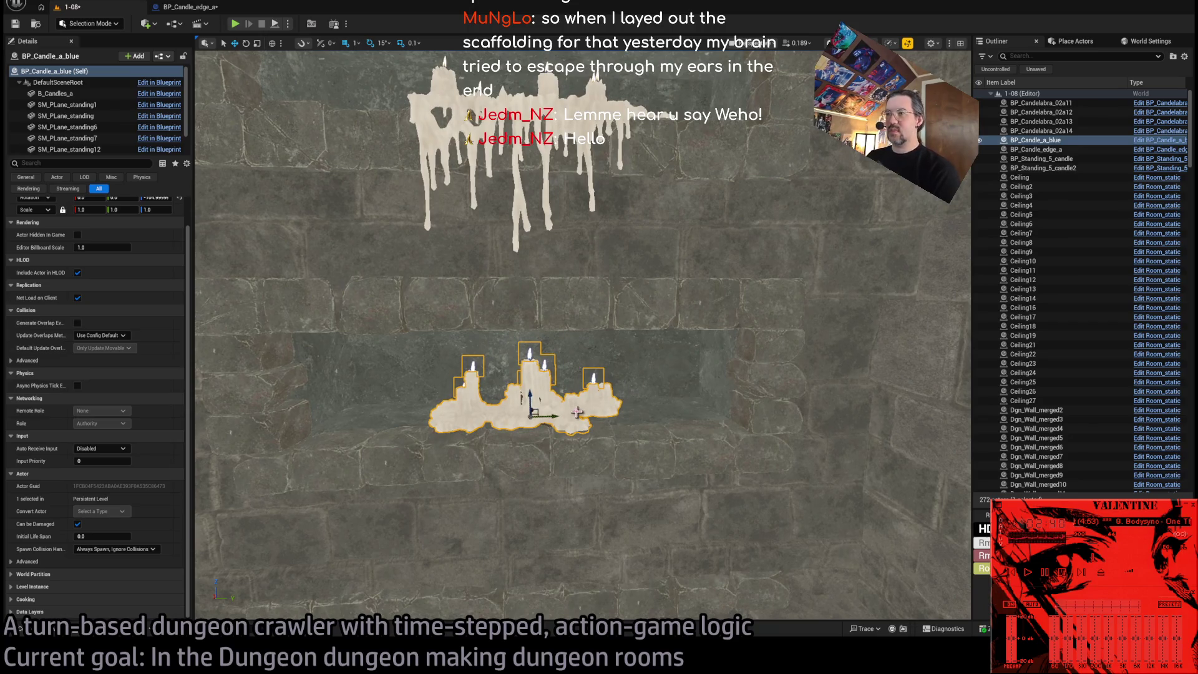
left_click_drag(549, 414, 436, 415)
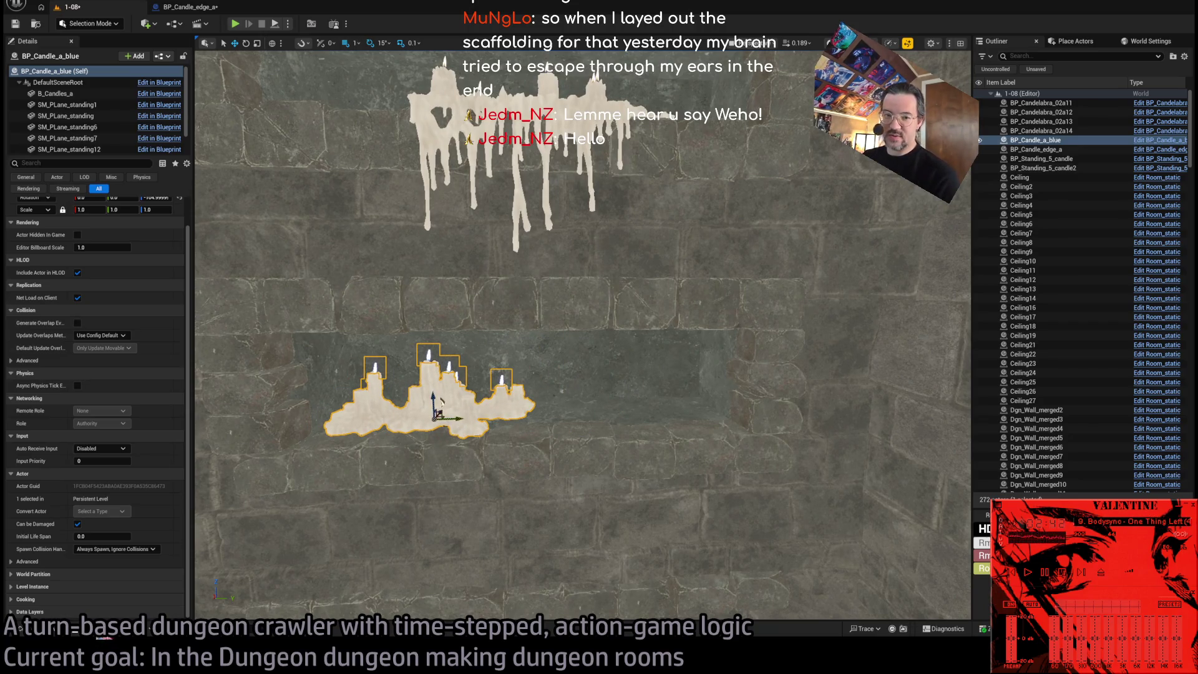
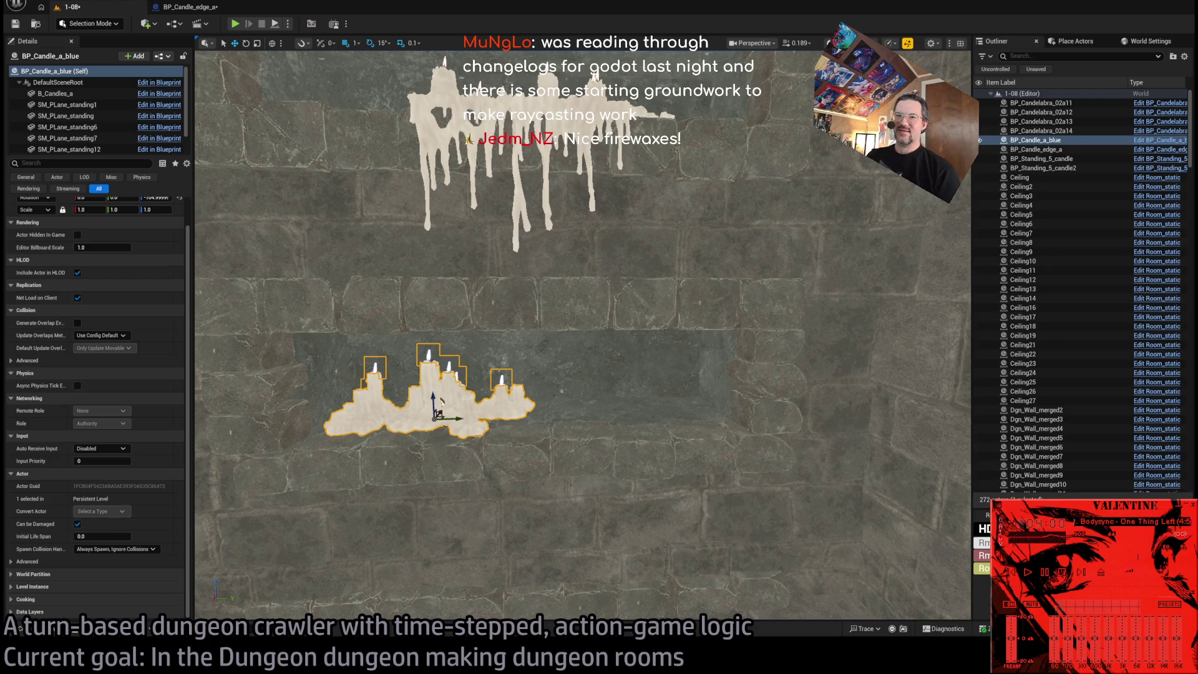
Return to the 1-08 level and frame the Dgn_Wall_merged29 wall mesh.
left_click(187, 7)
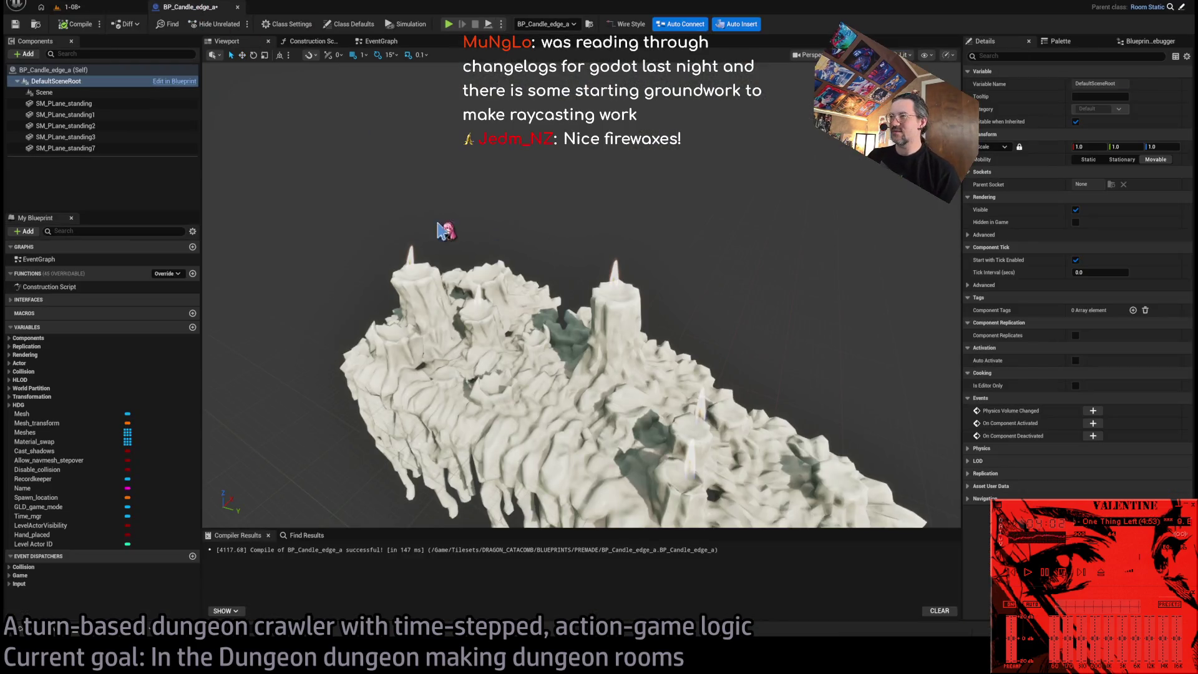
scroll(461, 241, "down", 5)
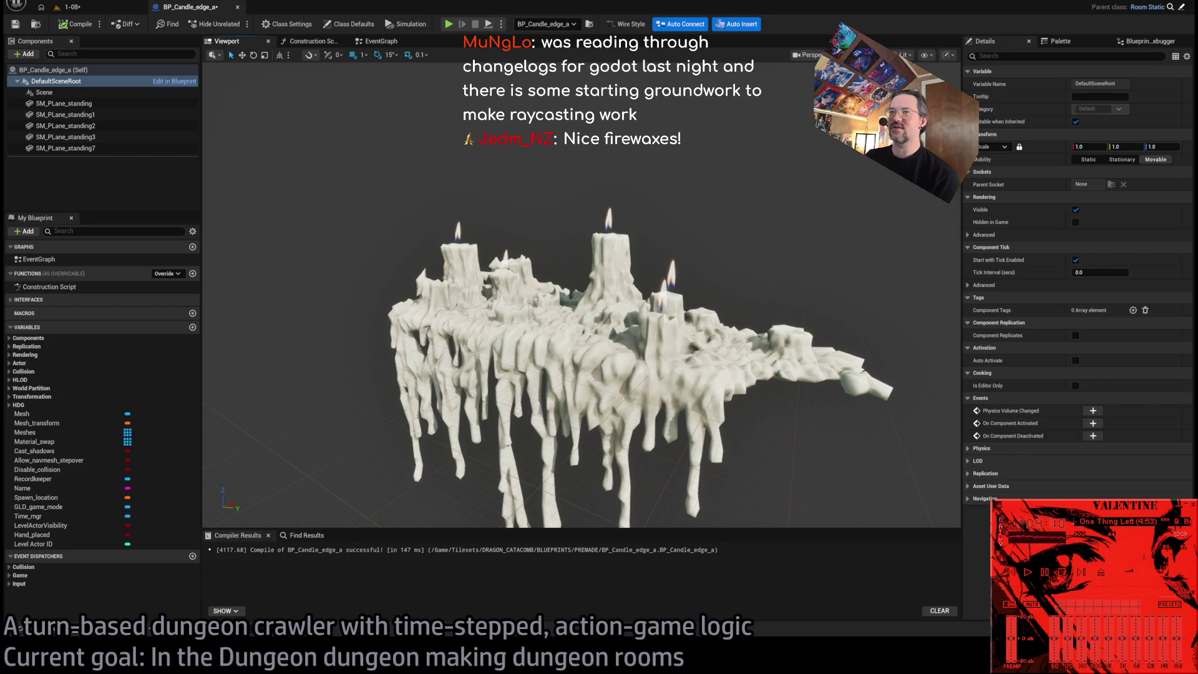
left_click(69, 7)
left_click_drag(594, 399, 593, 399)
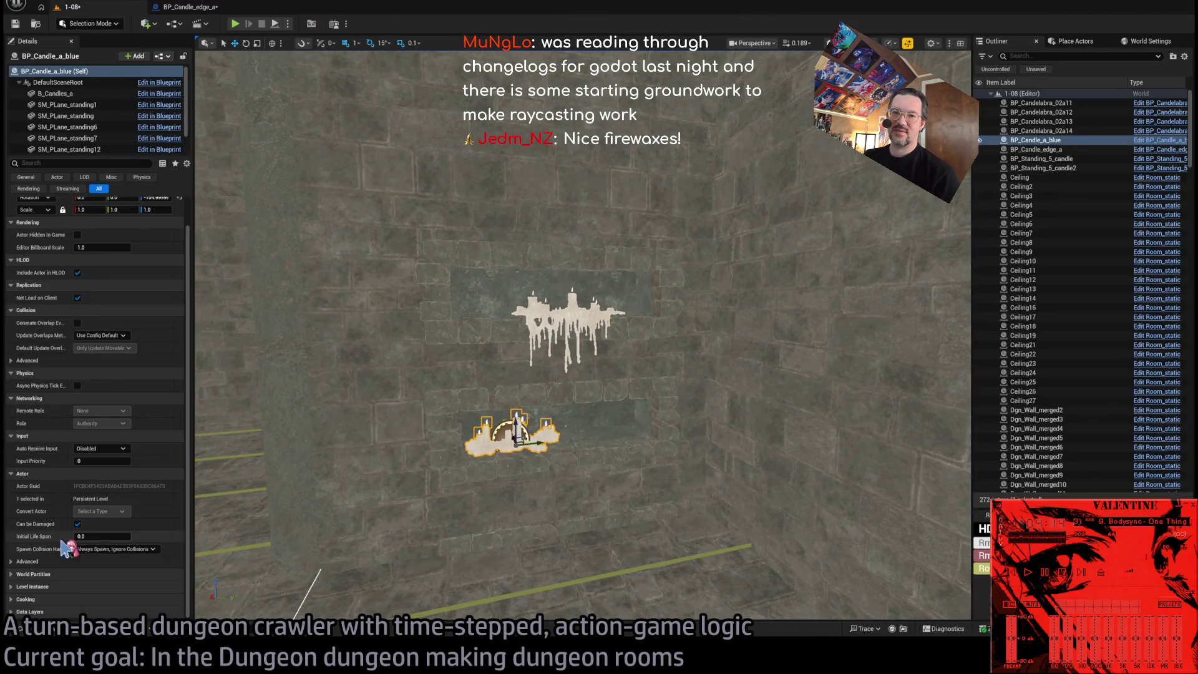
left_click(567, 253)
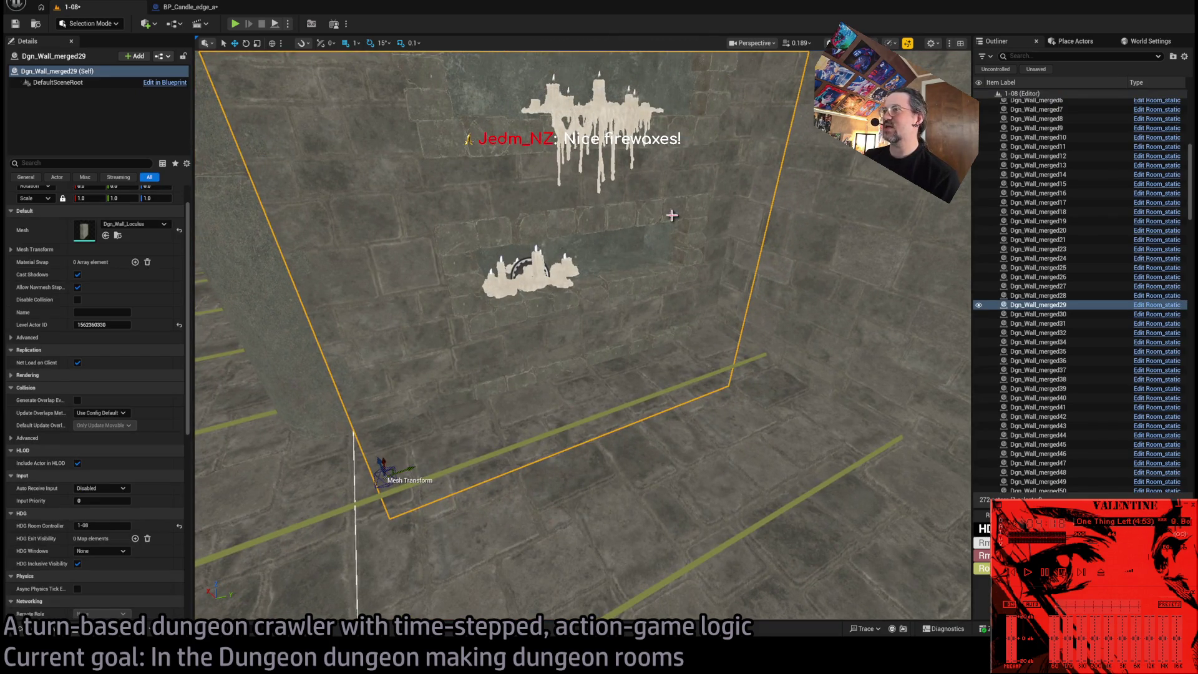
key("f")
left_click_drag(555, 449, 555, 449)
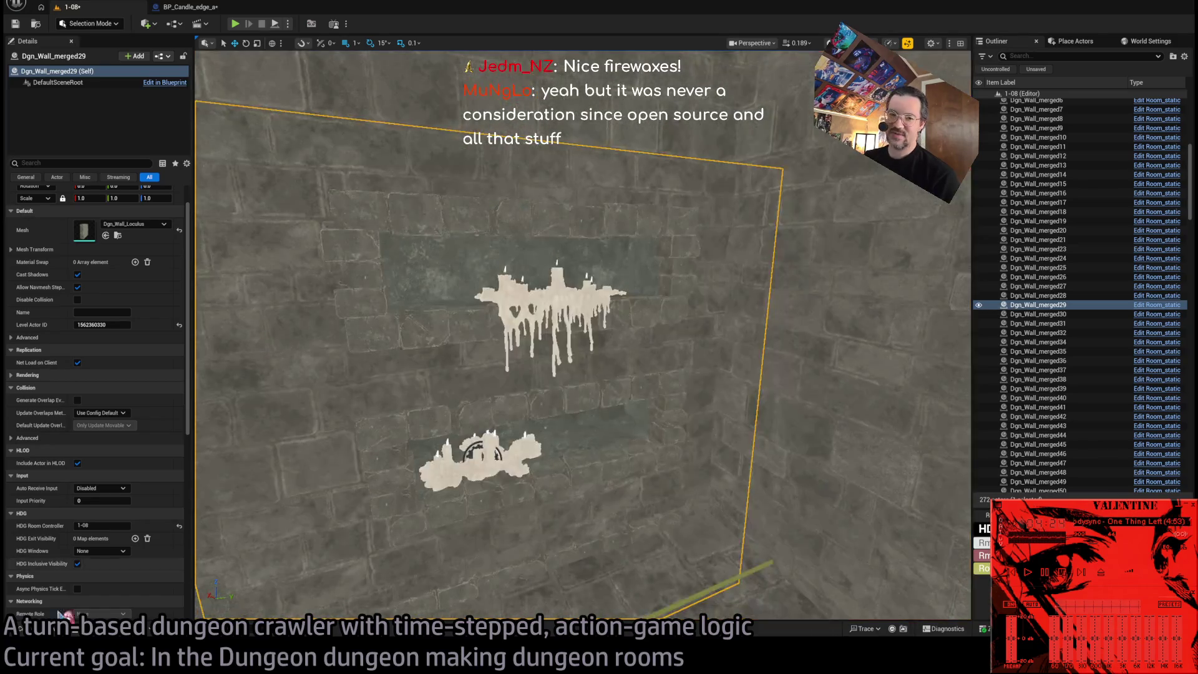
Select and frame the lower BP_Candle_a_blue candle cluster, then open its Blueprint with Ctrl+E.
key("ctrl+space")
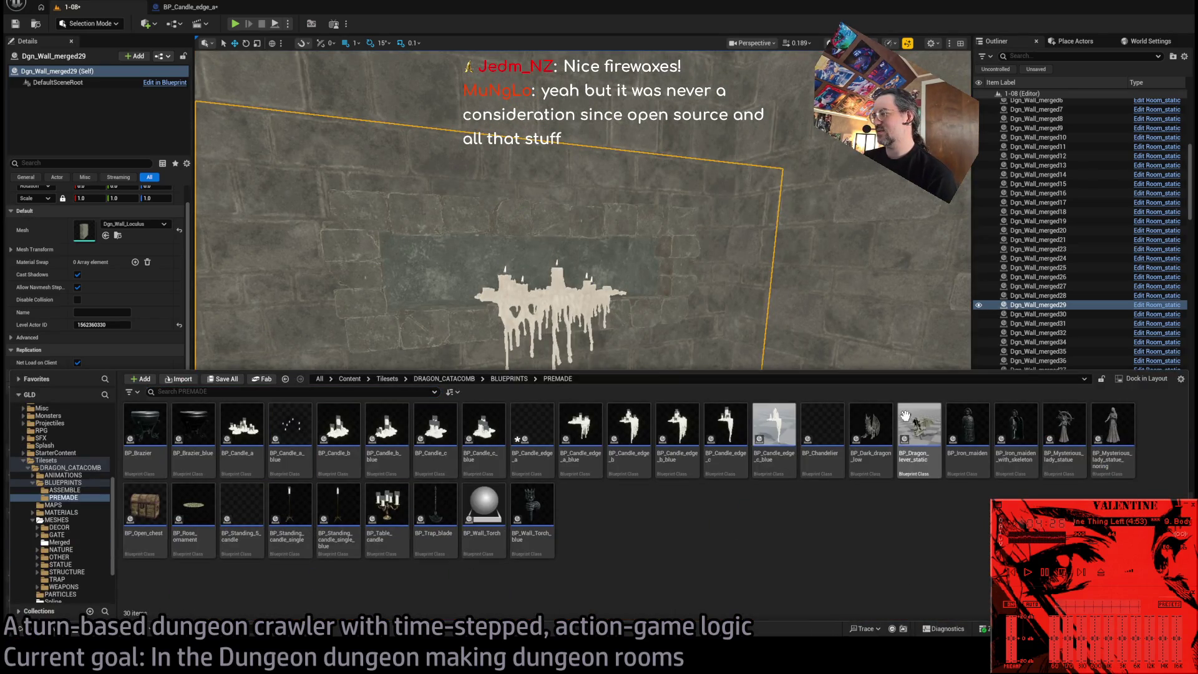
left_click(455, 288)
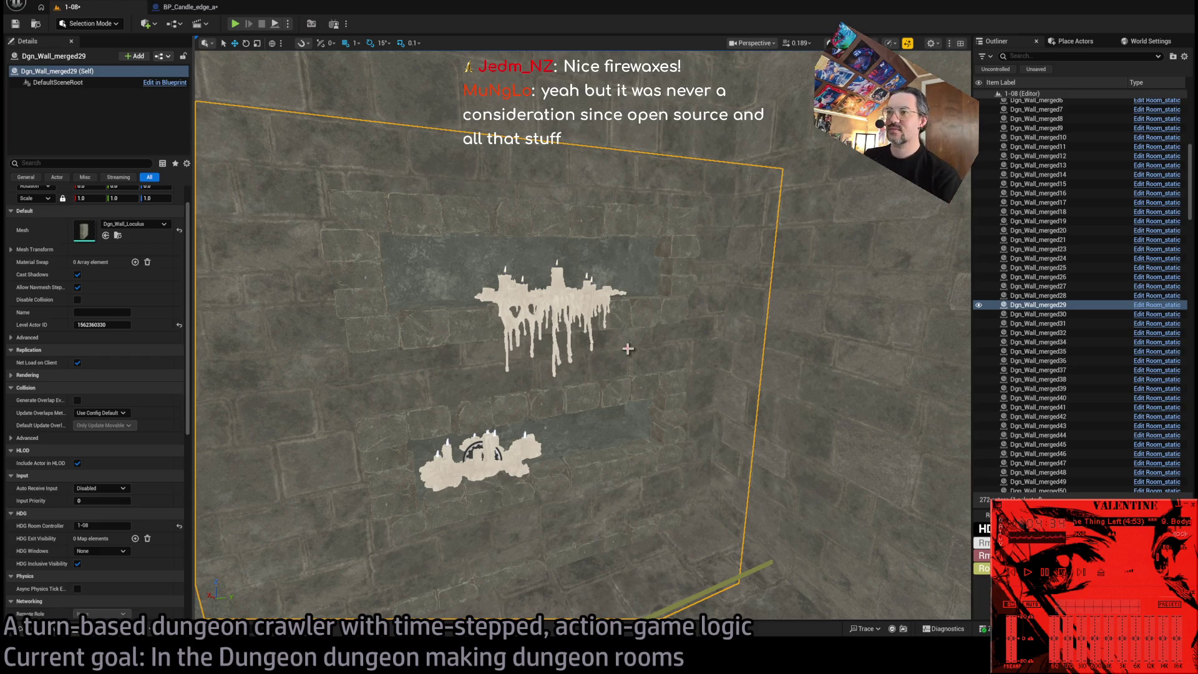
key("f")
left_click(500, 343)
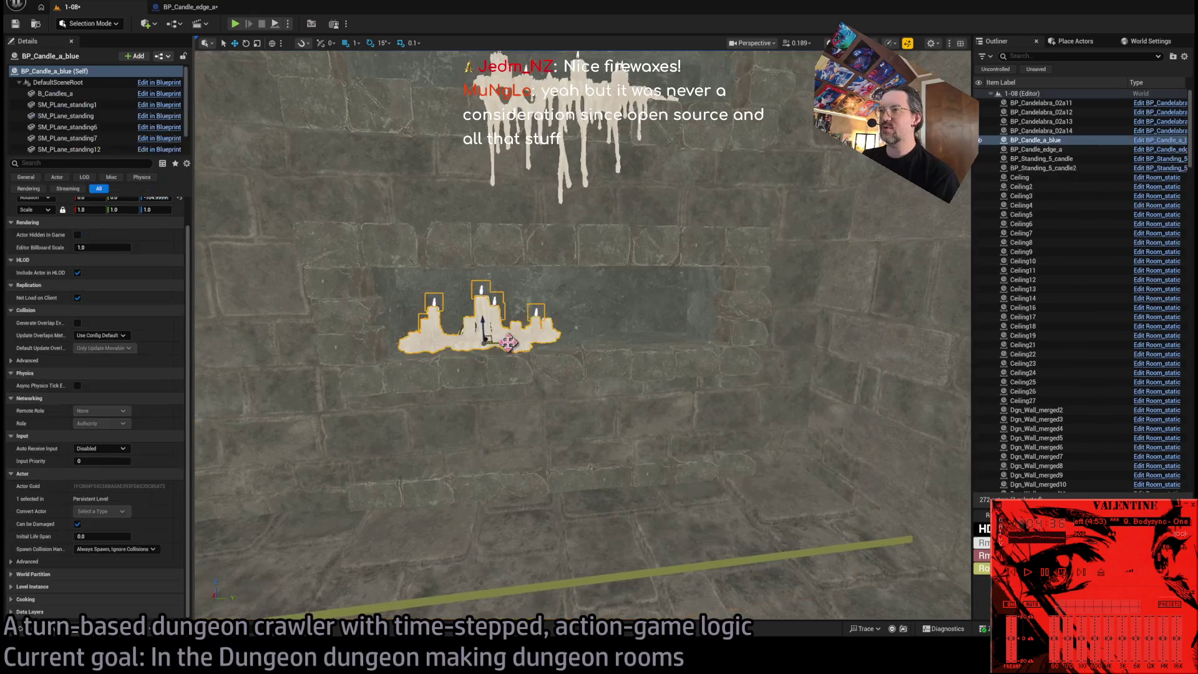
key("f")
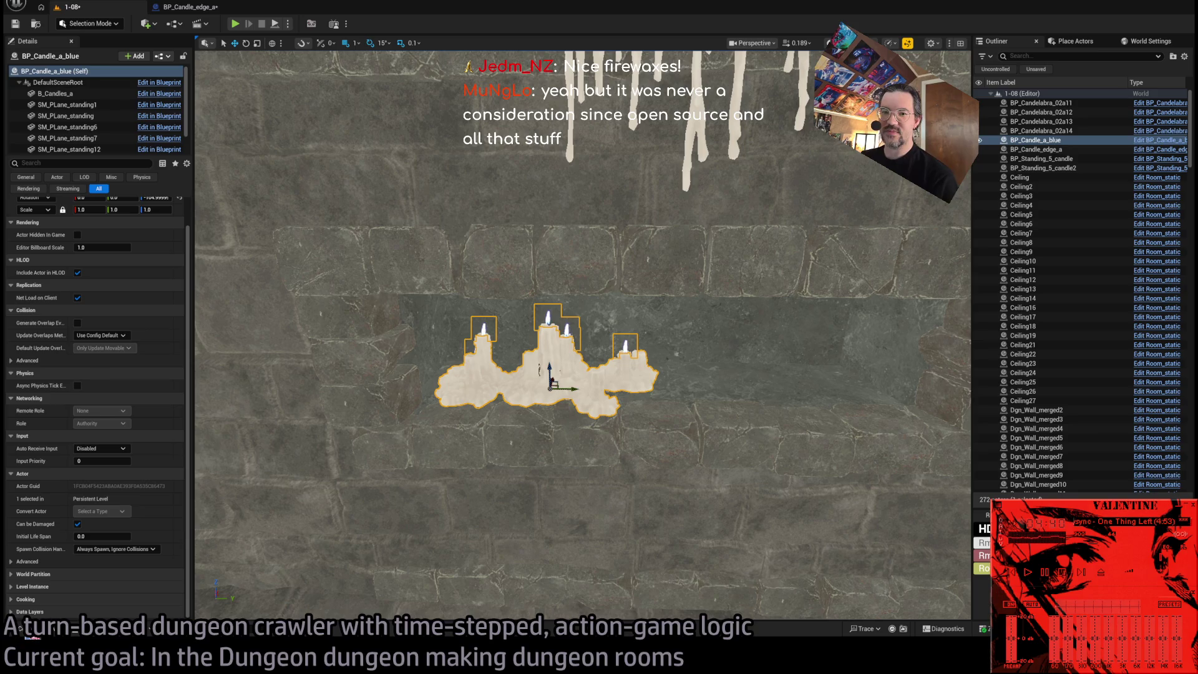
left_click(35, 631)
left_click(35, 631)
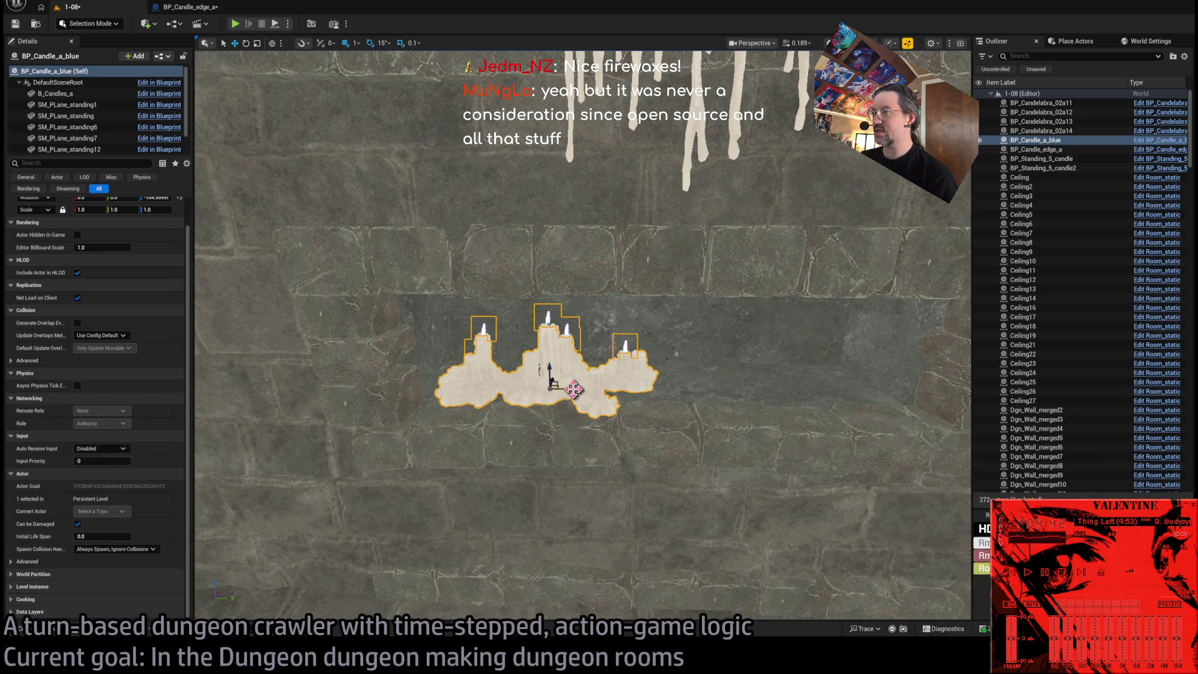
left_click(48, 630)
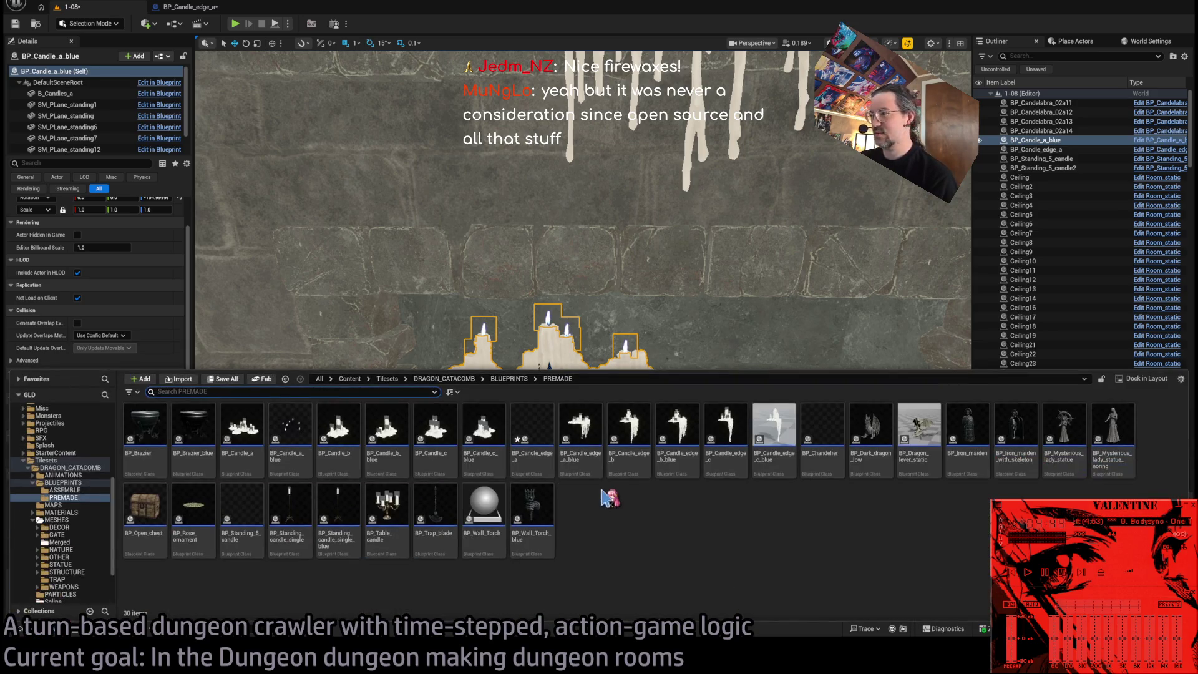
left_click(567, 345)
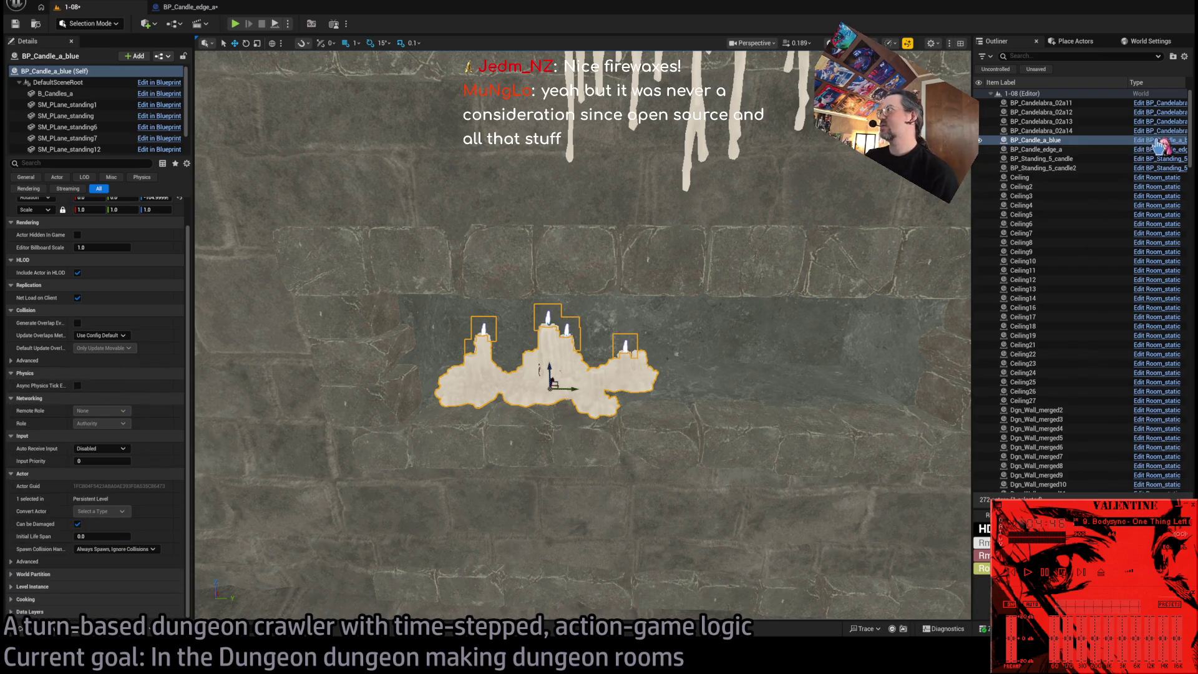
key("ctrl+e")
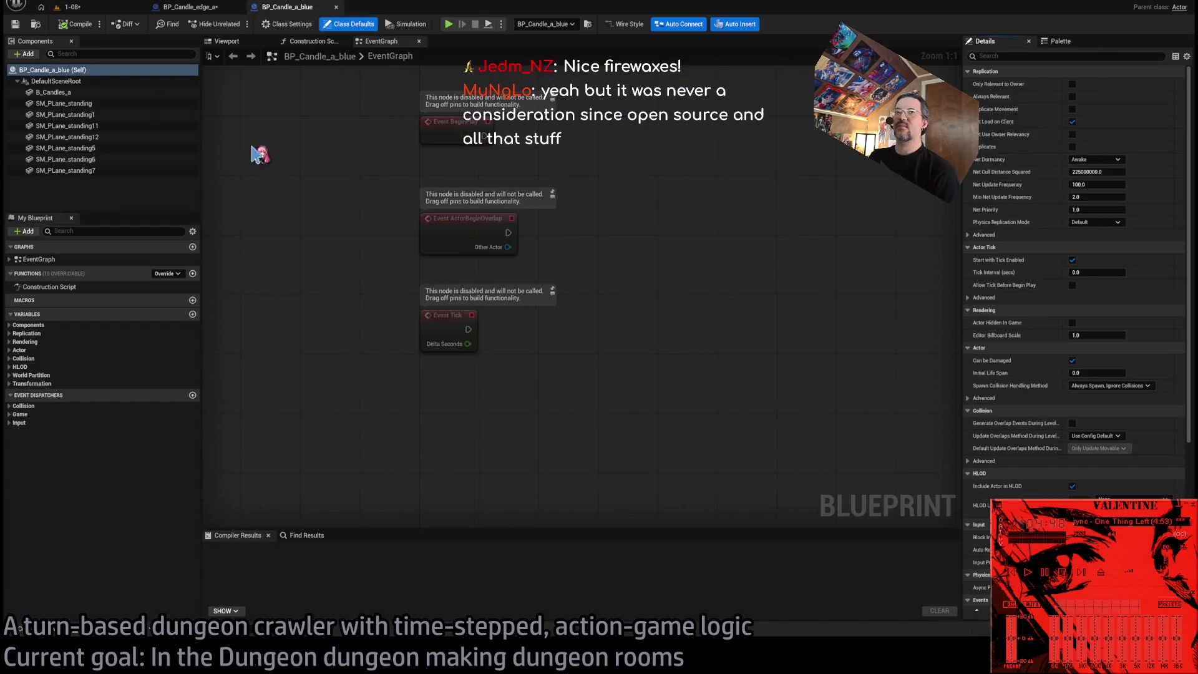
Delete the B_Candles_a component, then review the Class Defaults and Class Settings.
double_click(53, 92)
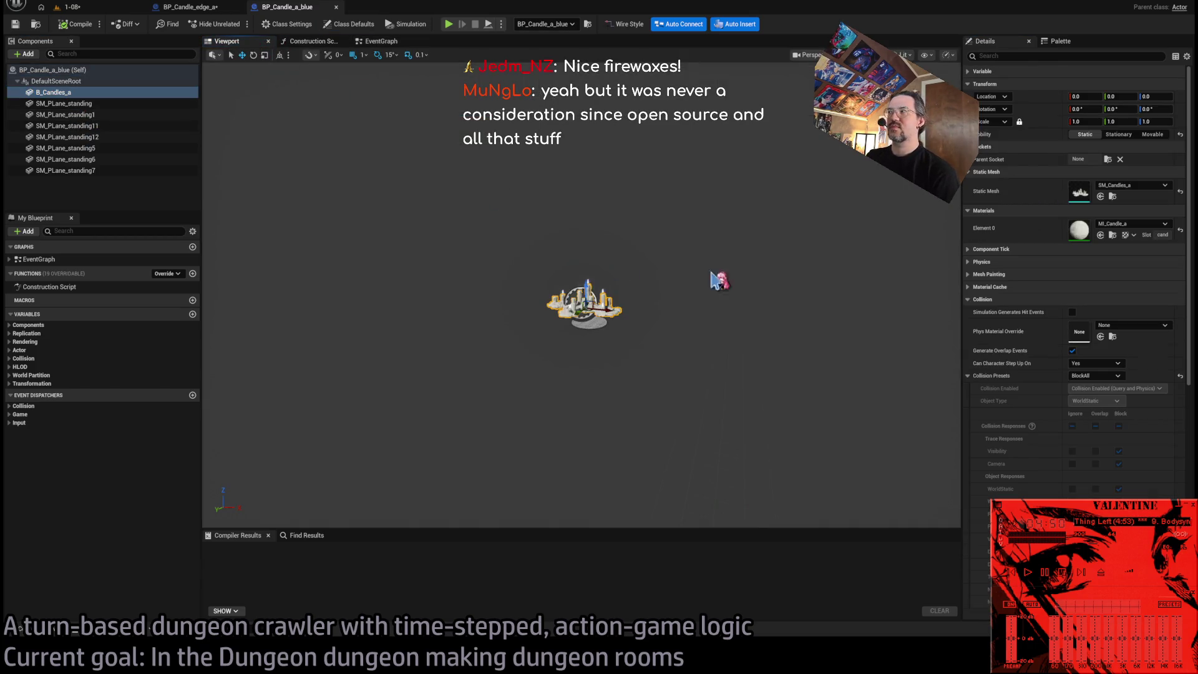
mouse_move(653, 316)
left_mouse_down()
mouse_move(672, 296)
mouse_move(709, 364)
left_mouse_up()
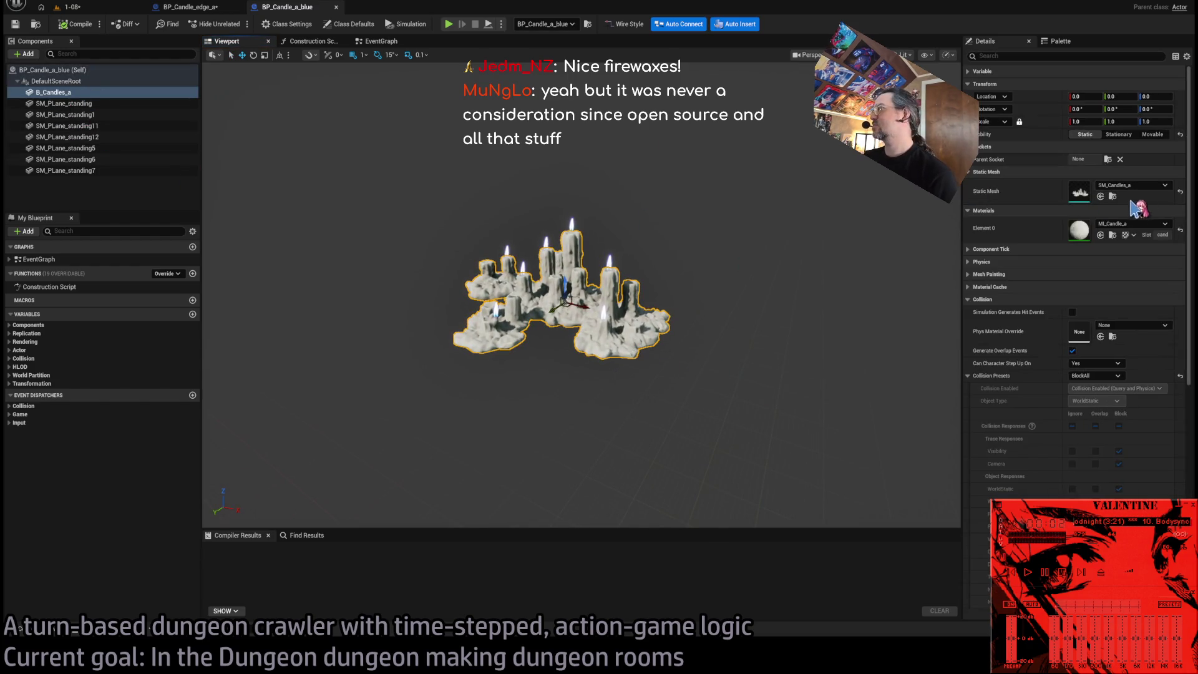
left_click(78, 93)
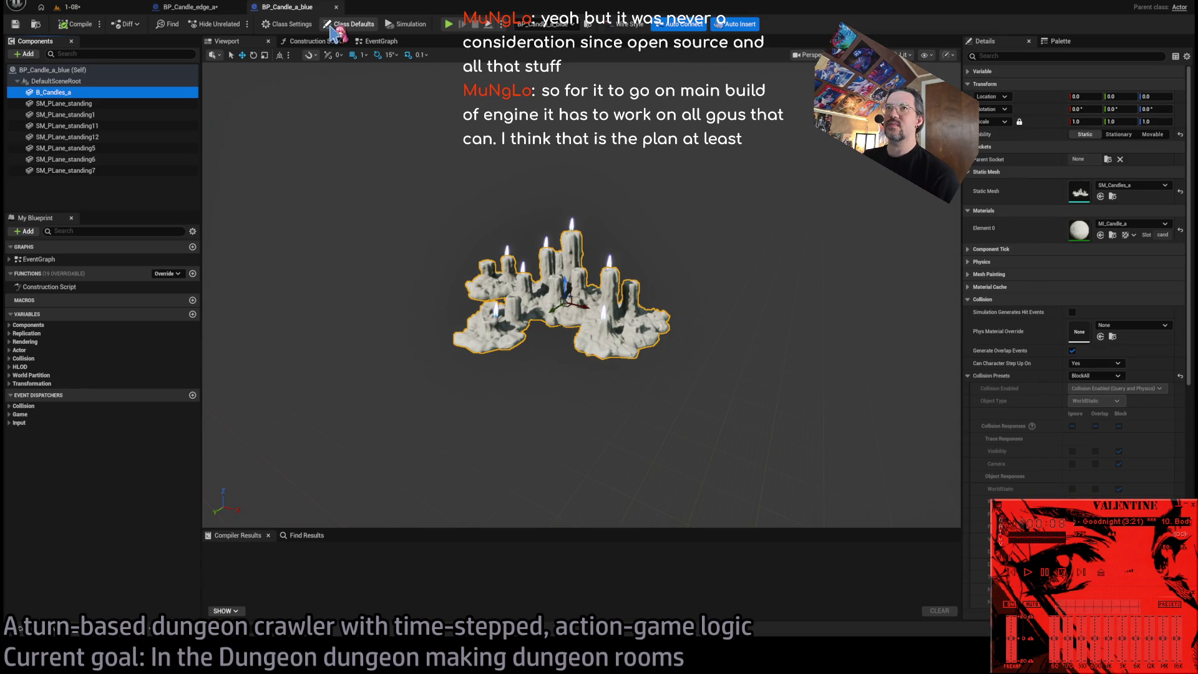
key("Delete")
left_click(351, 28)
left_click(287, 24)
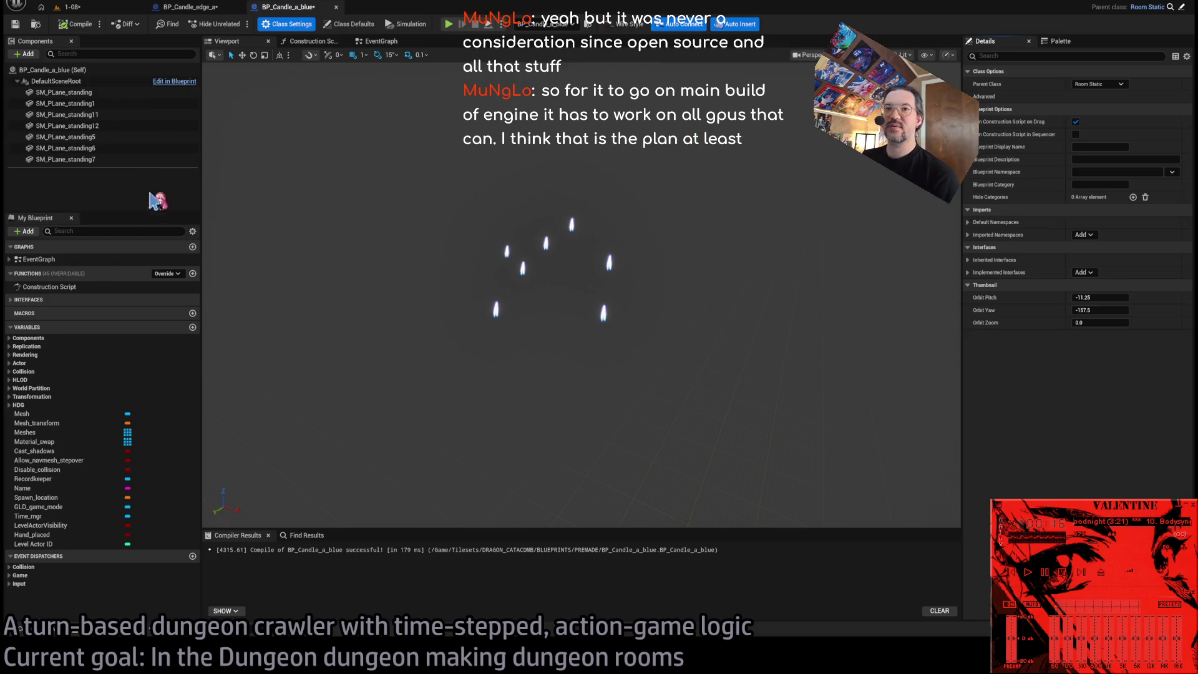
Set the Mesh variable's default value to SM_Candles_a.
left_click(62, 414)
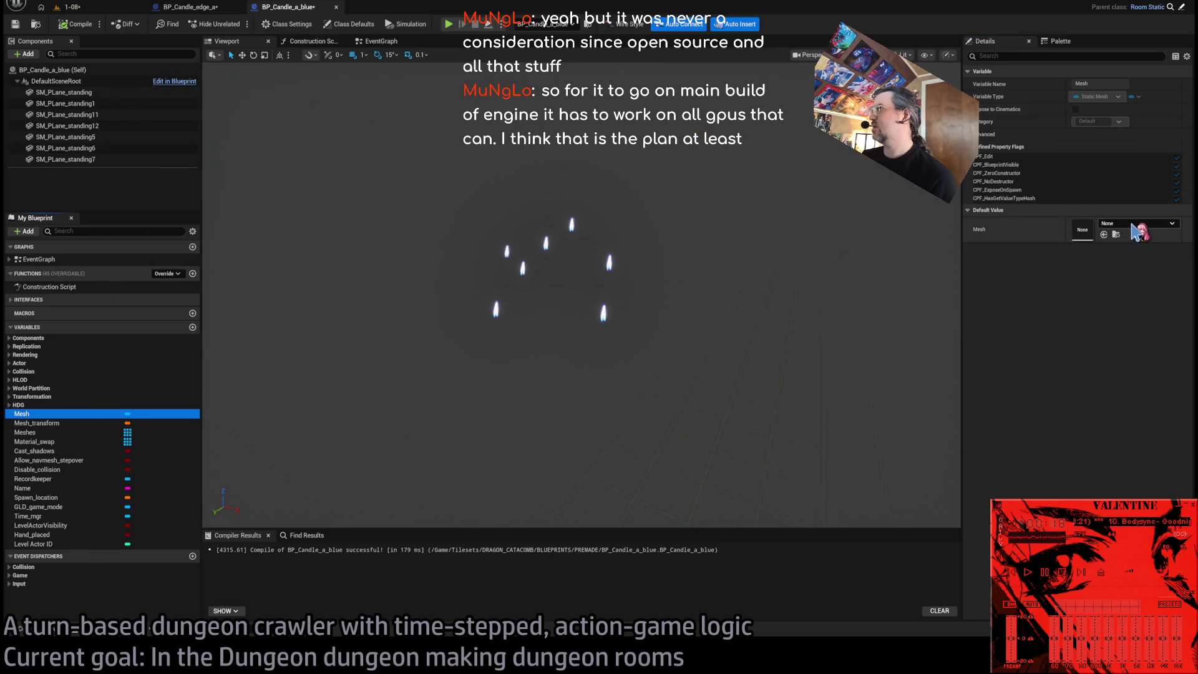
left_click(1103, 234)
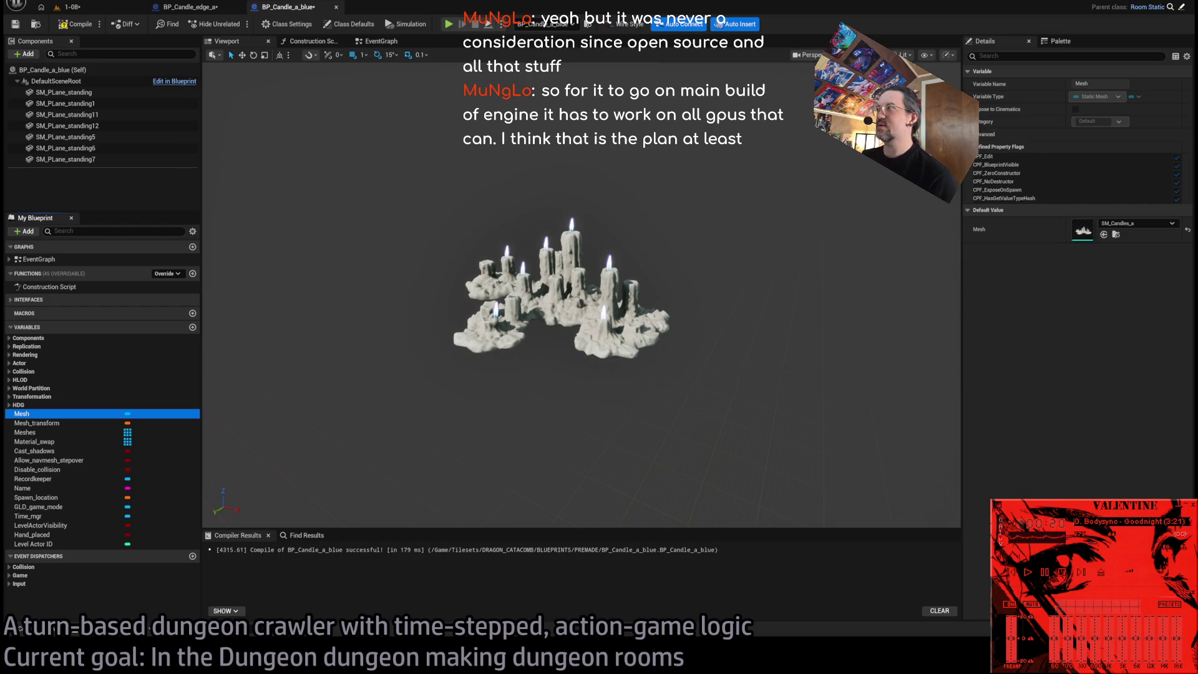
left_click(310, 41)
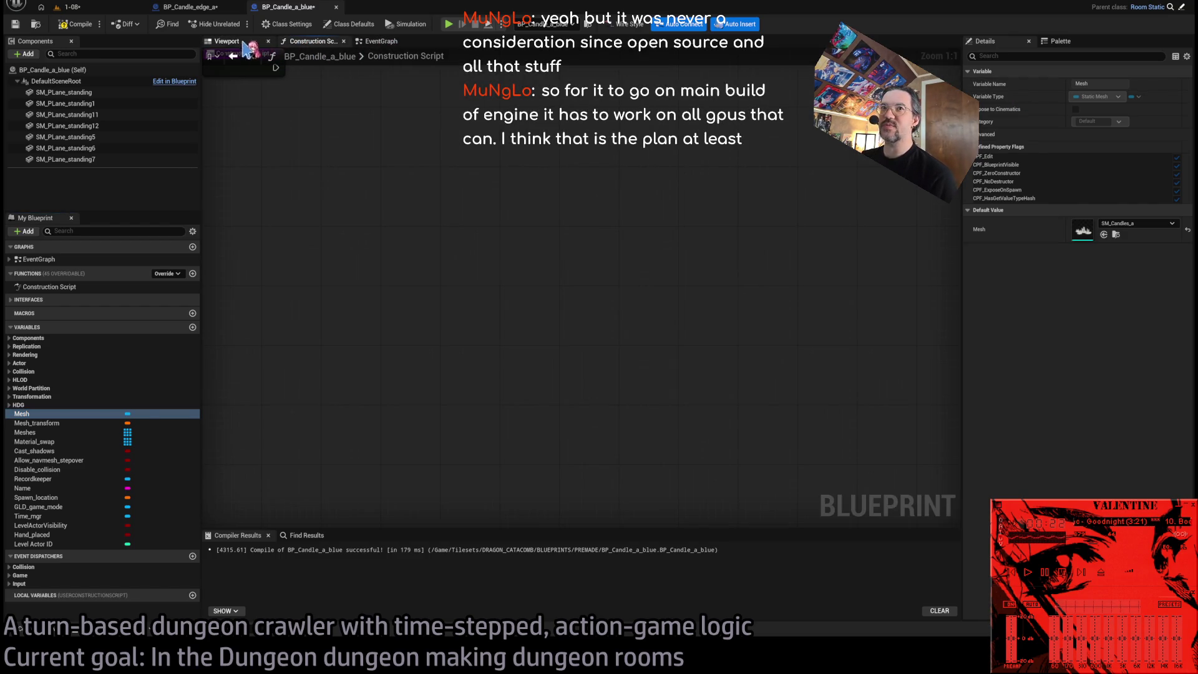
left_click(225, 43)
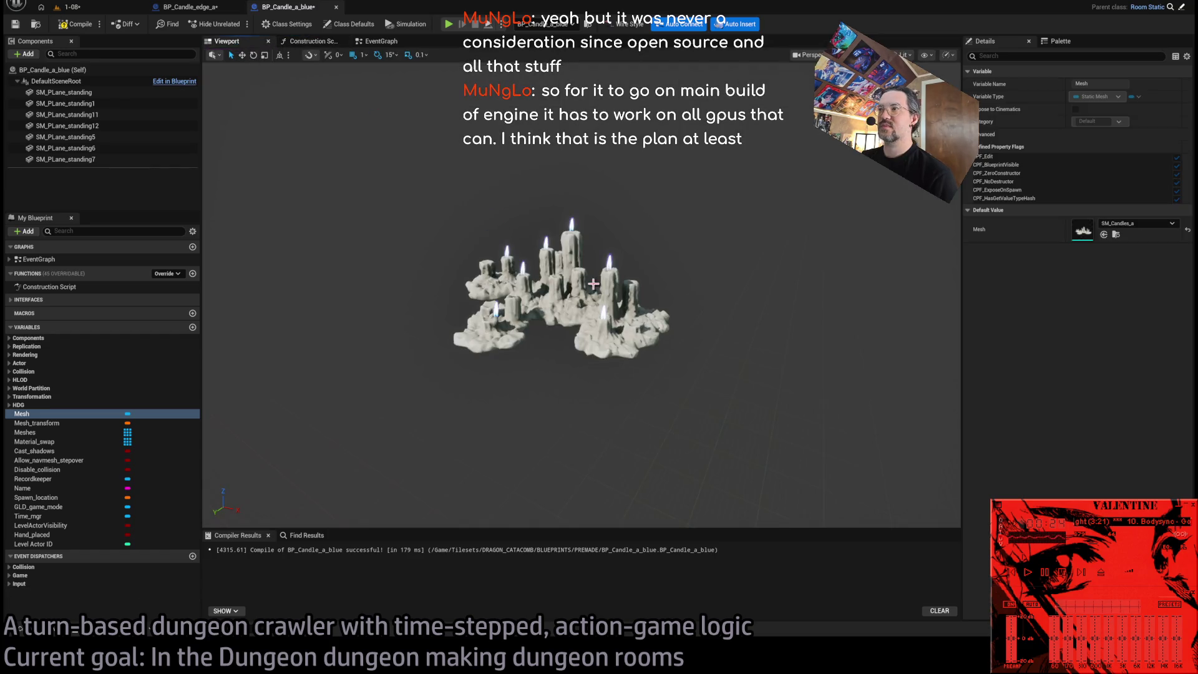
Give all seven SM_PLane_standing flame planes NoCollision and turn off Generate Overlap Events.
left_click_drag(673, 368, 215, 166)
left_click(1095, 333)
left_click(1095, 312)
left_click(1088, 336)
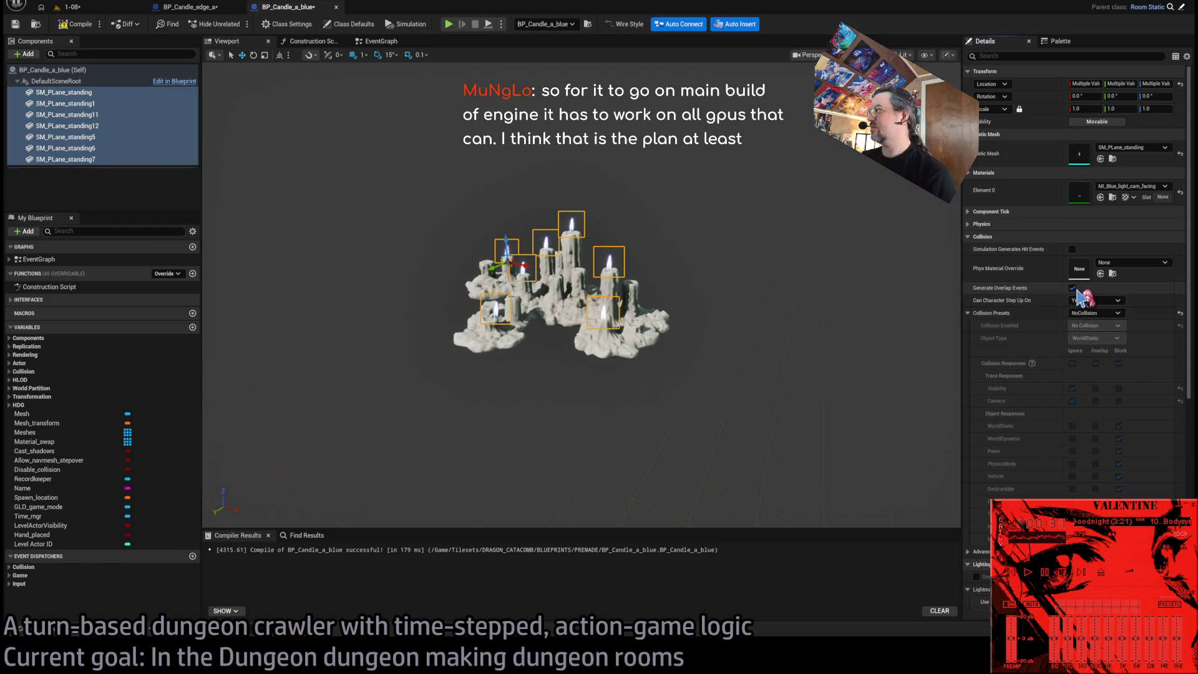
left_click(1072, 288)
Delete all the unused default EventGraph nodes and compile the Blueprint.
left_click(381, 40)
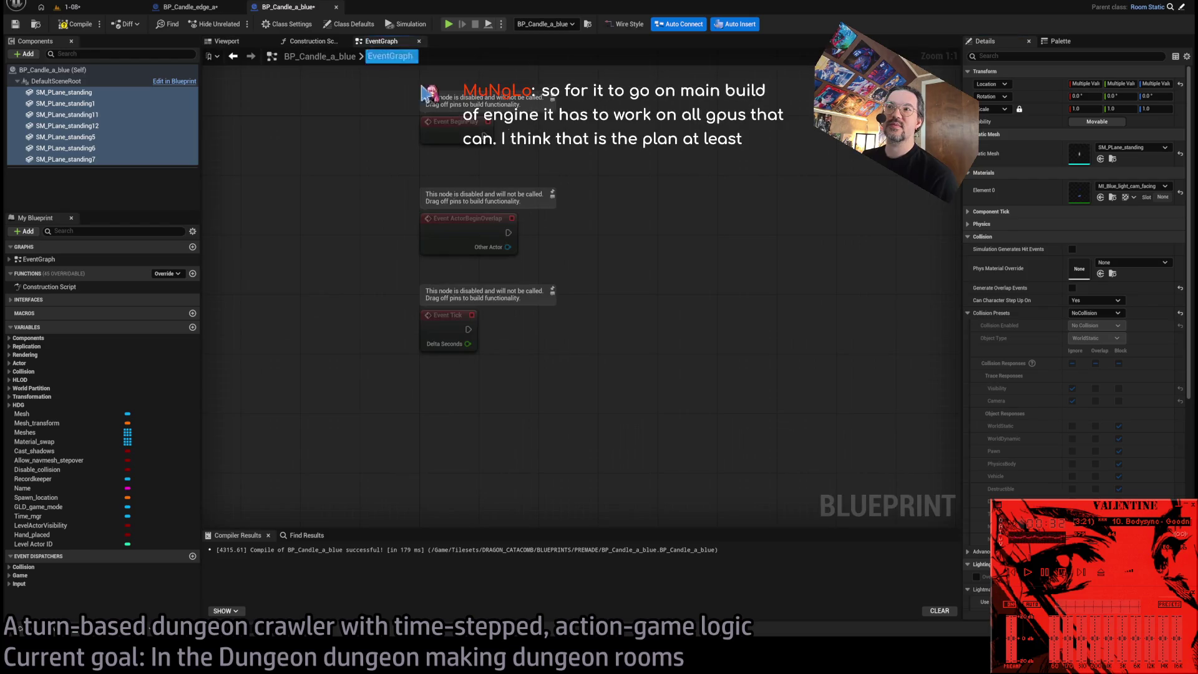
left_click(322, 184)
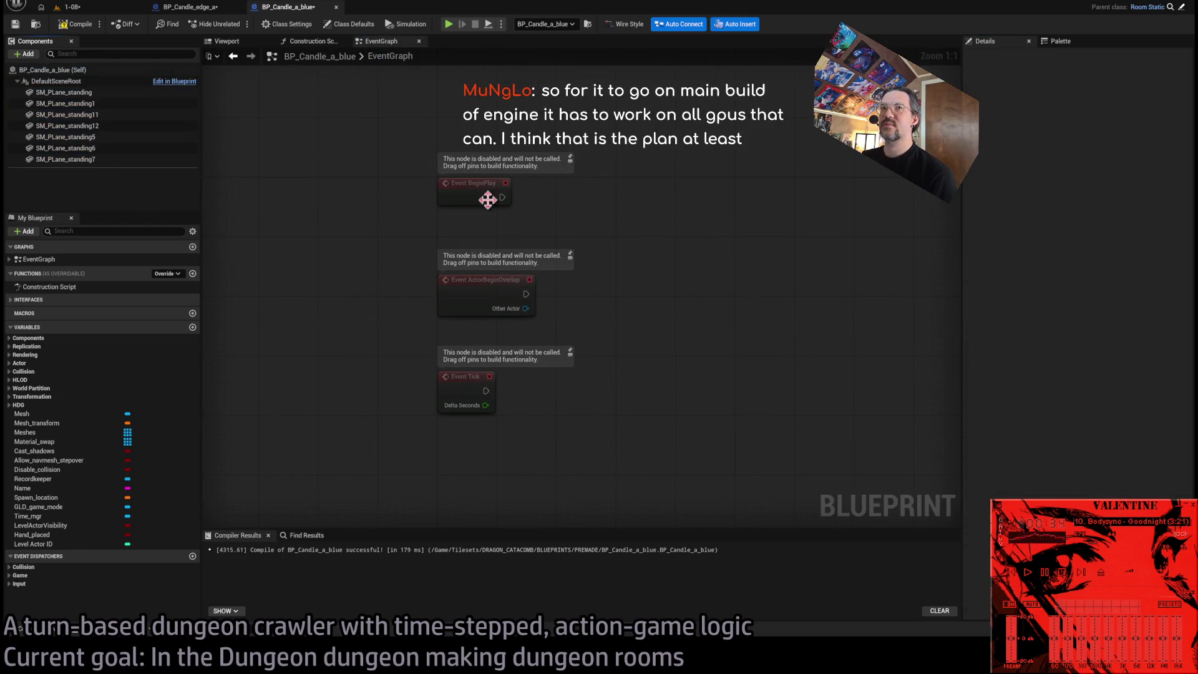
mouse_move(632, 176)
left_mouse_down()
mouse_move(545, 212)
mouse_move(509, 206)
left_mouse_up()
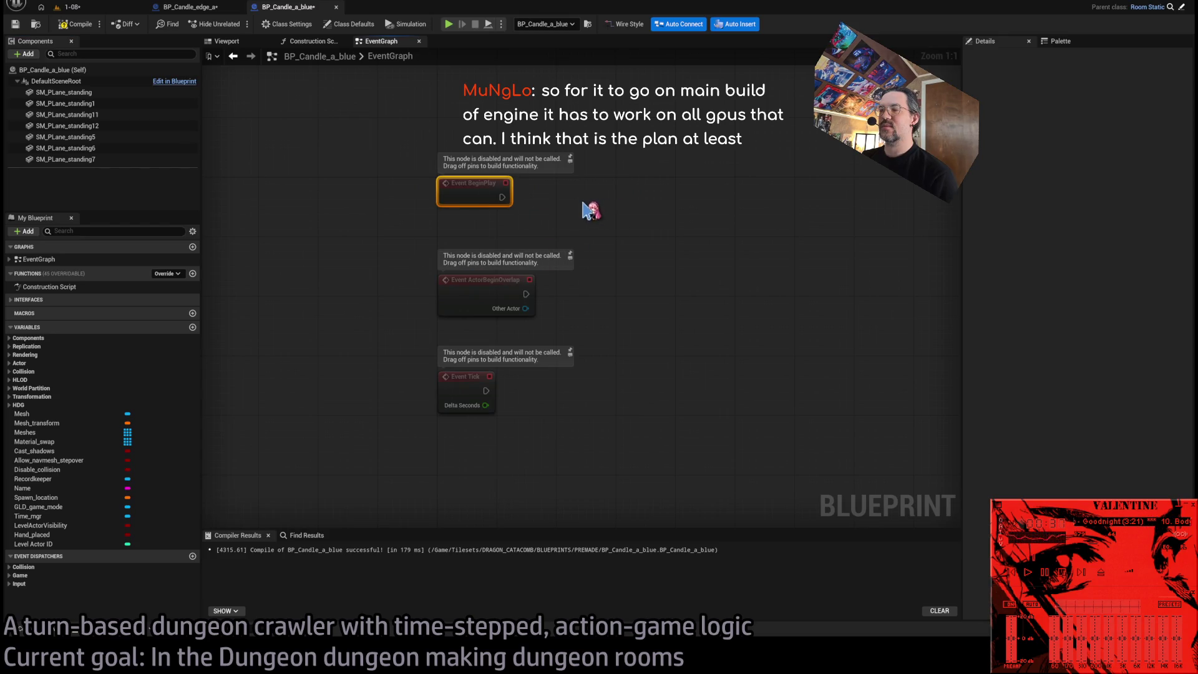
left_click(315, 41)
left_click(489, 317)
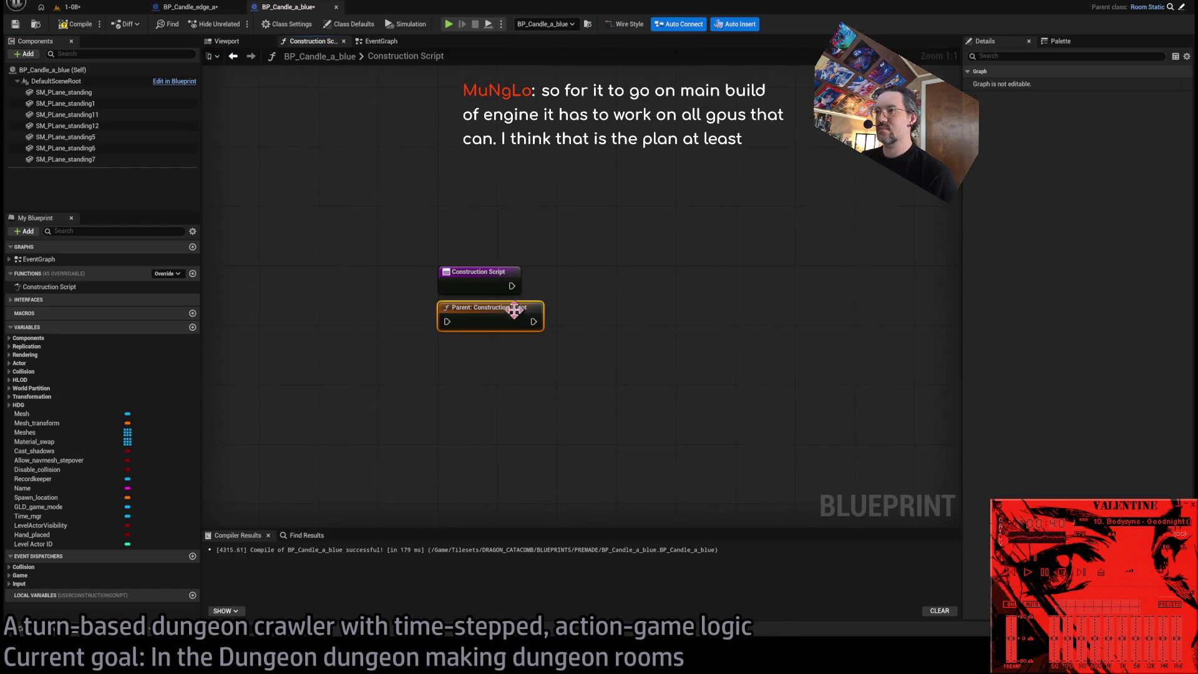
left_click(379, 41)
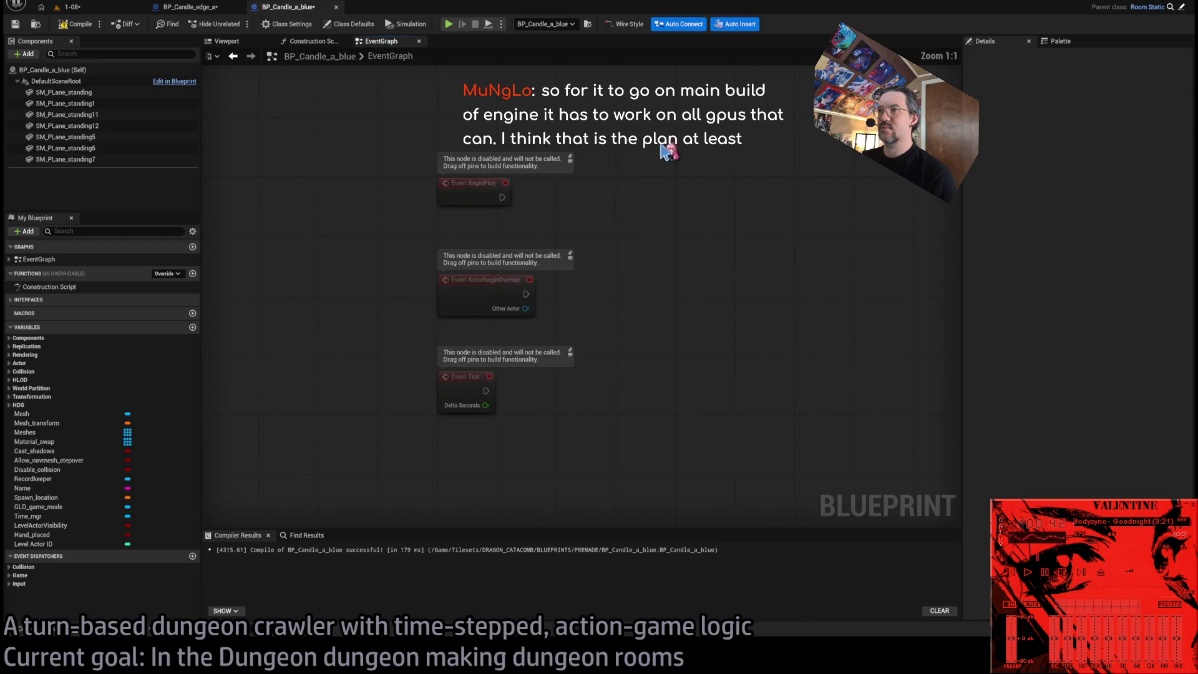
key("ctrl+a")
key("Delete")
left_click(74, 24)
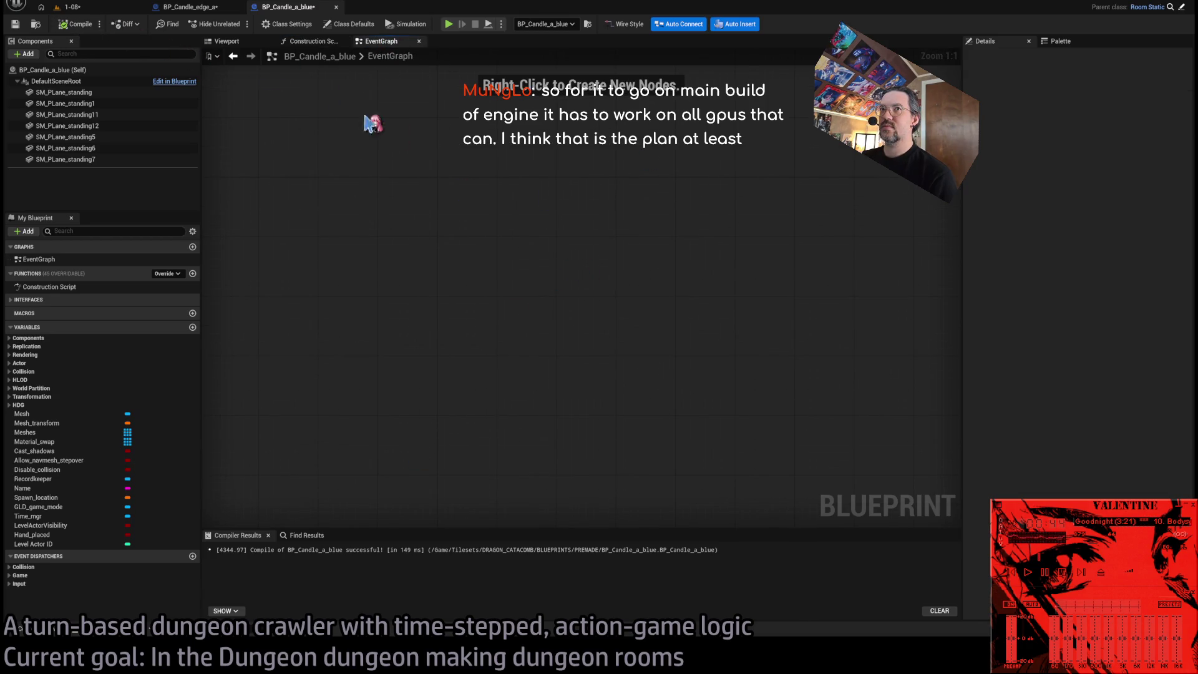
left_click(187, 7)
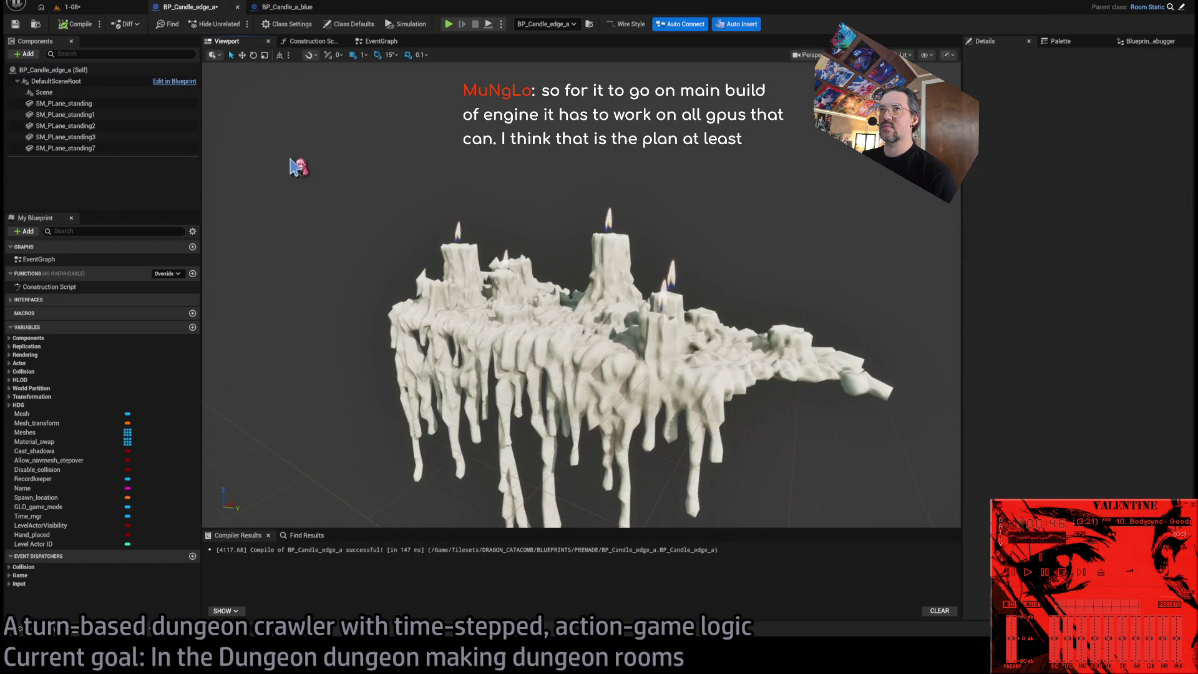
Close the candle Blueprints, frame the blue candles, and locate their SM_Candles_a mesh.
left_click(237, 6)
left_click(238, 7)
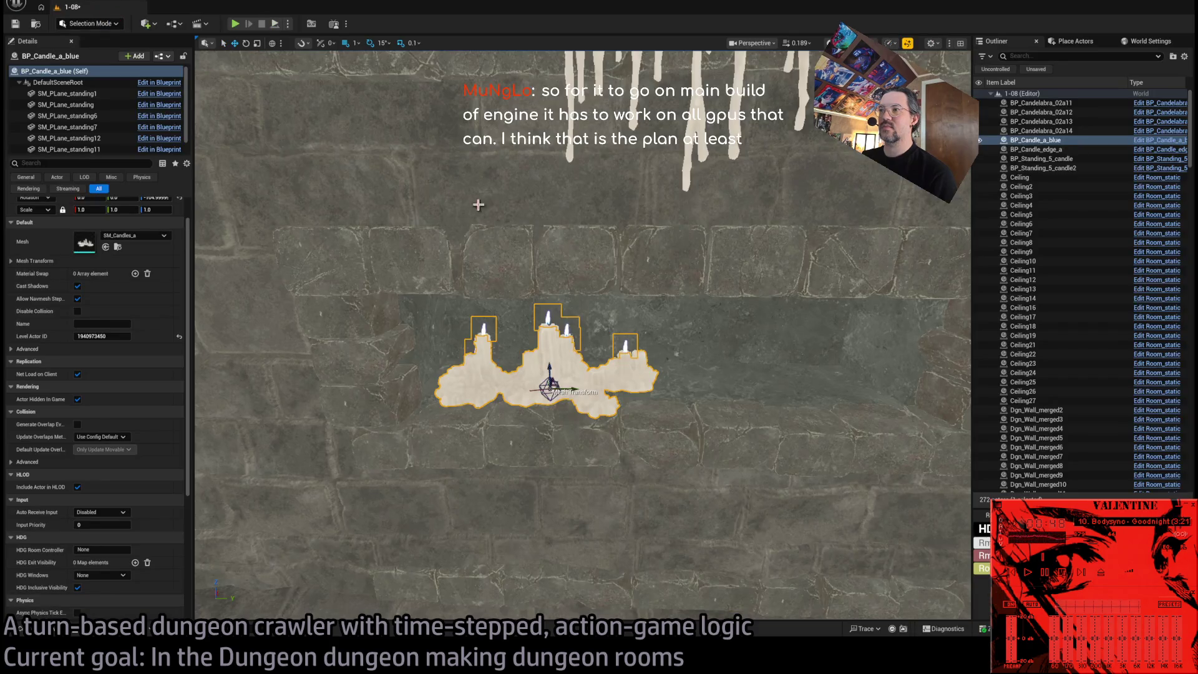
scroll(618, 285, "up", 3)
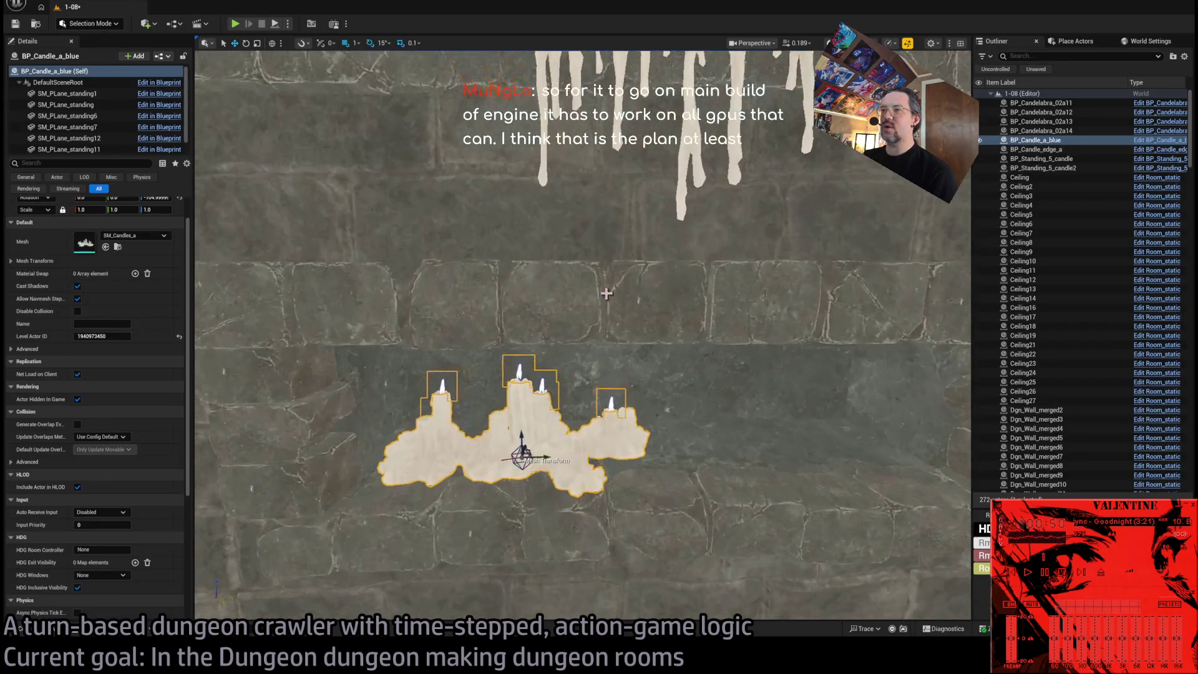
left_click(73, 614)
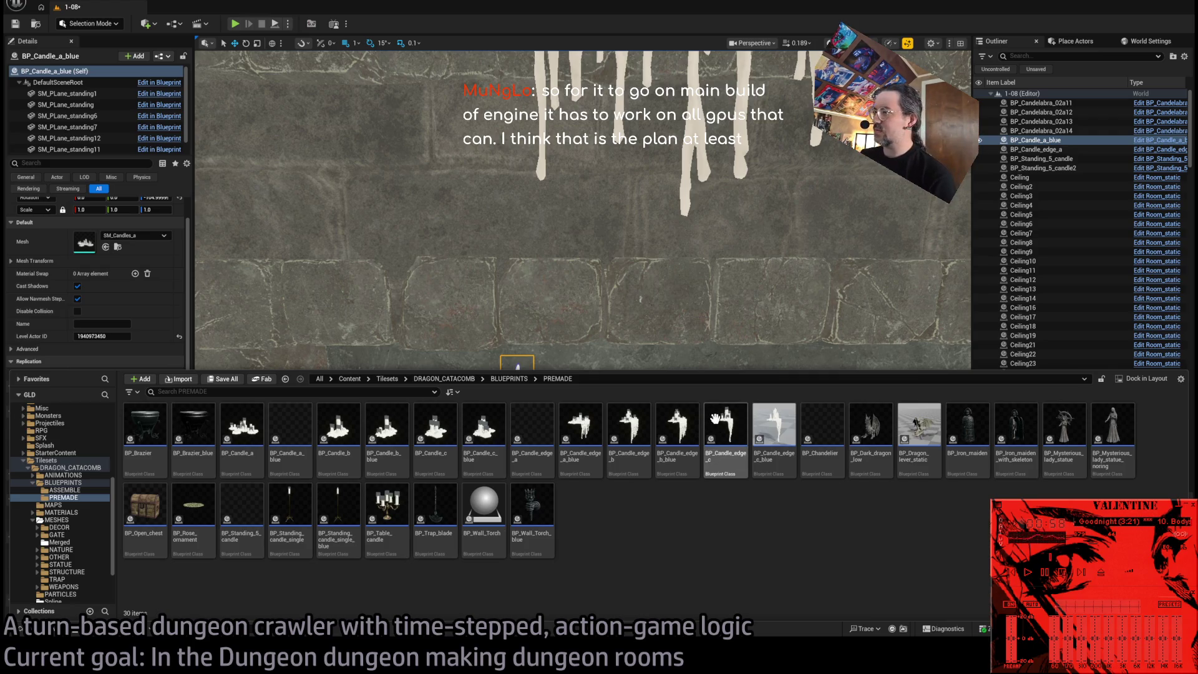
key("ctrl+space")
key("f")
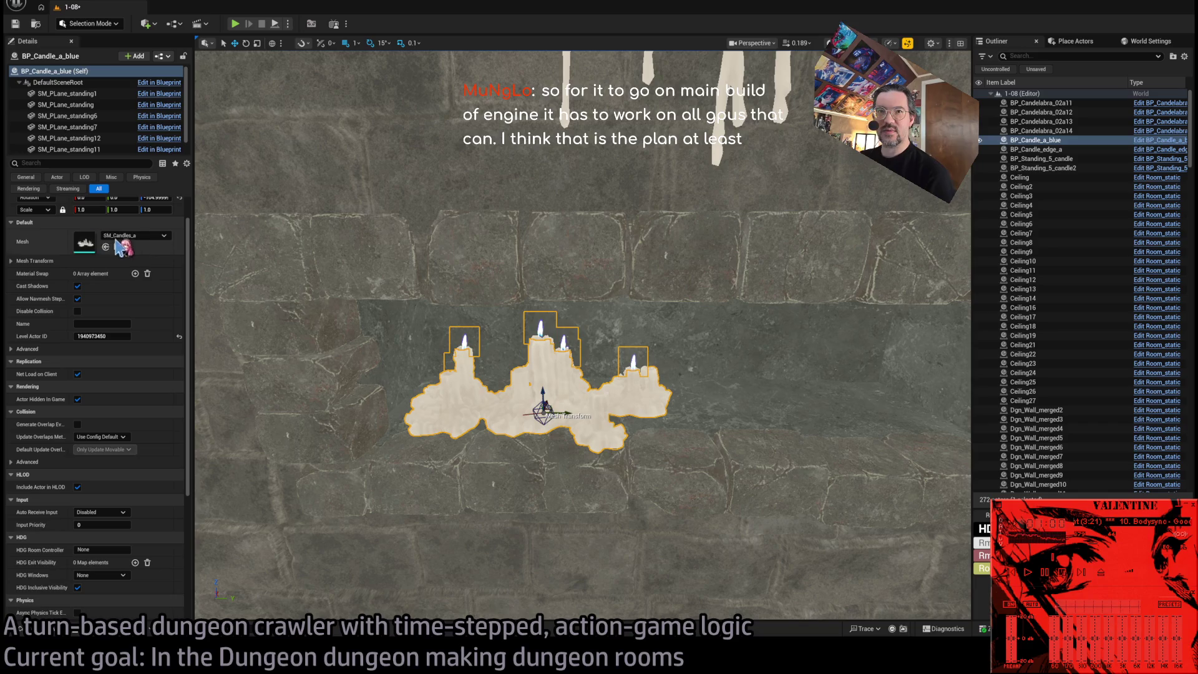
left_click(117, 246)
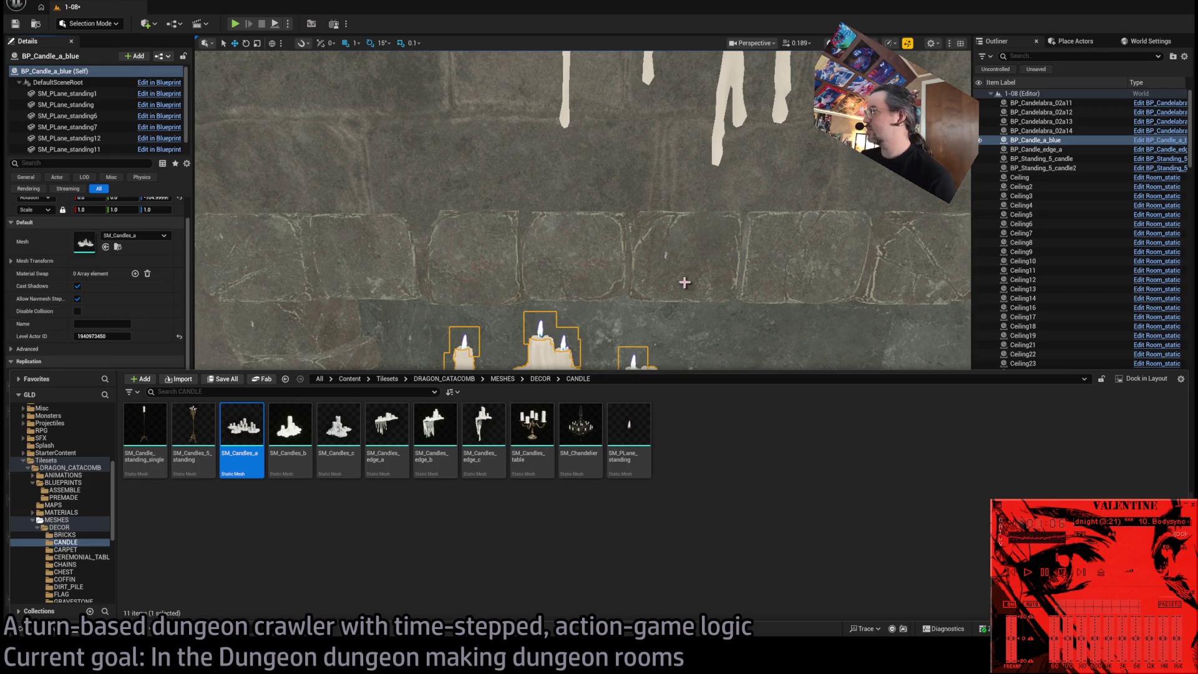
left_click(1039, 141)
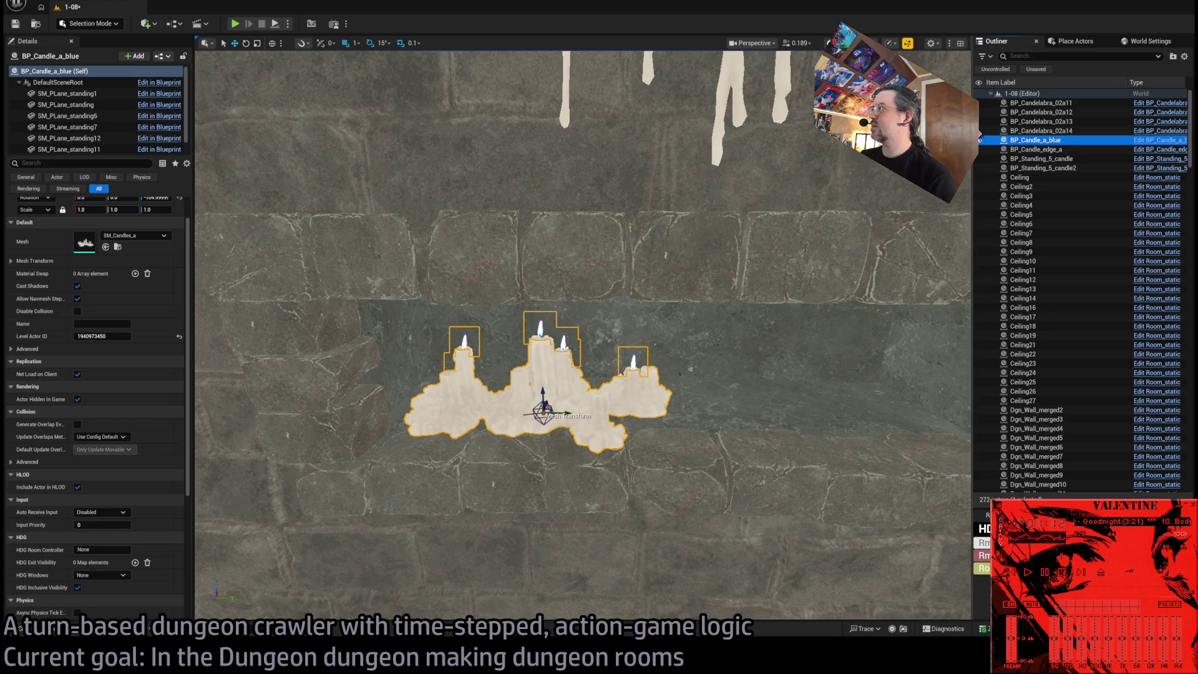
Drag BP_Candle_a from BLUEPRINTS > PREMADE onto the wall right of the blue candles.
left_click(44, 631)
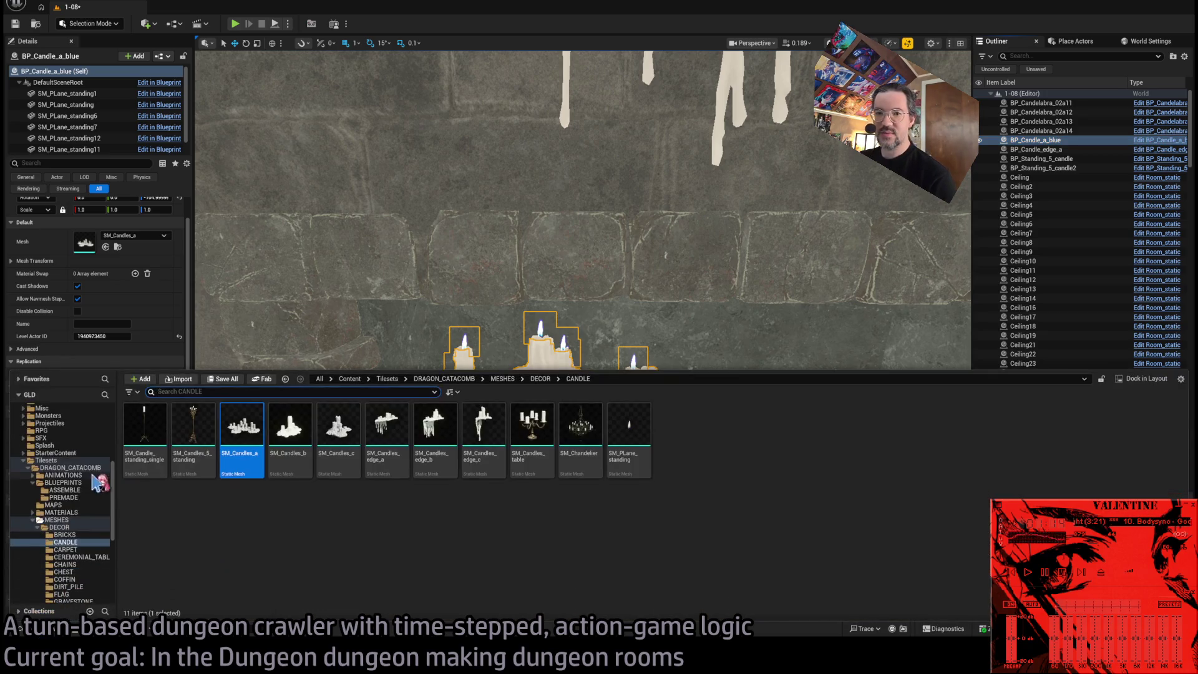
left_click(87, 489)
left_click(91, 497)
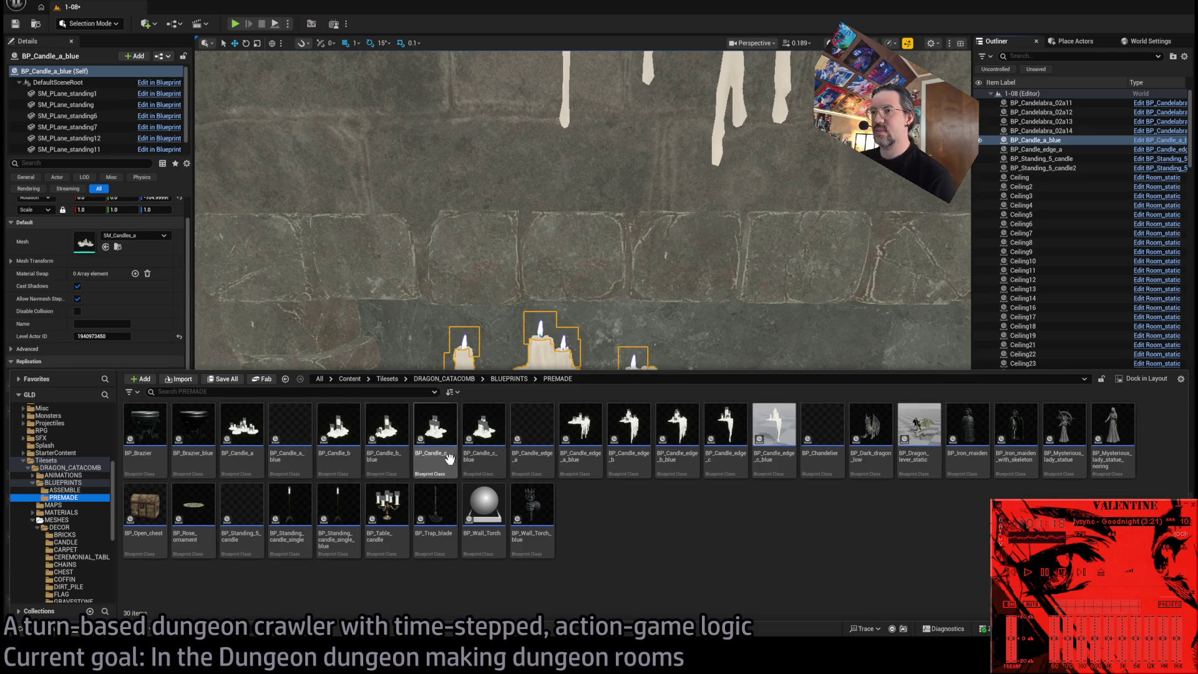
left_click(294, 465)
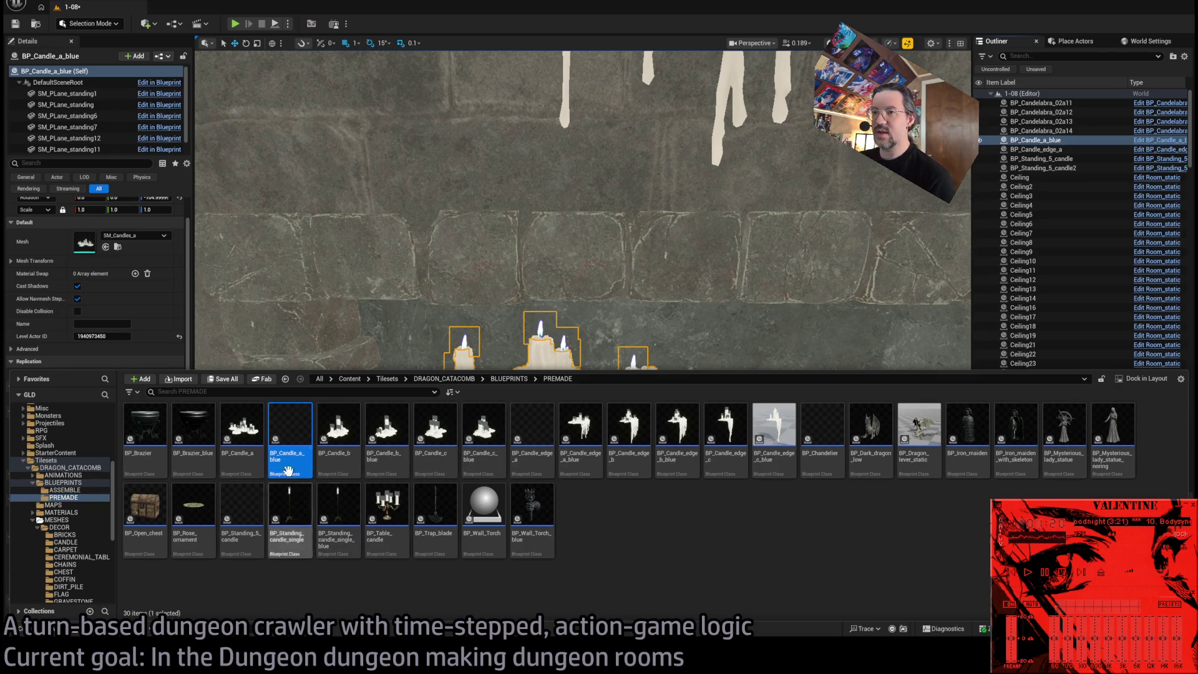
left_click(250, 469)
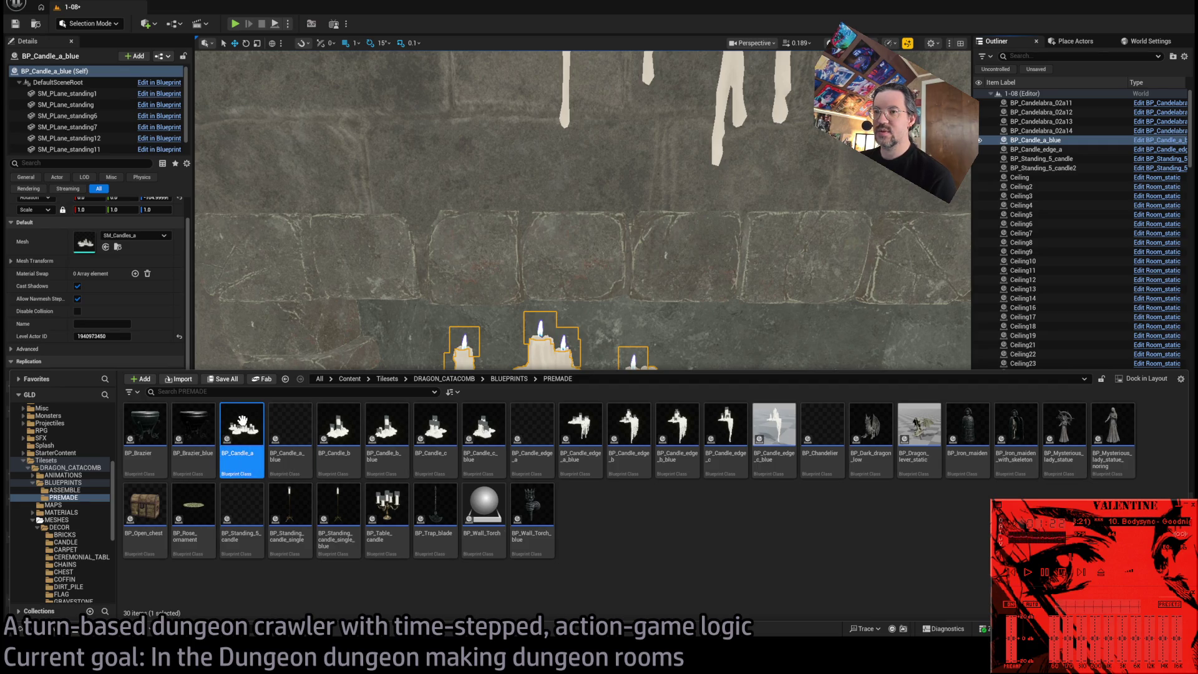
left_click_drag(242, 421, 739, 399)
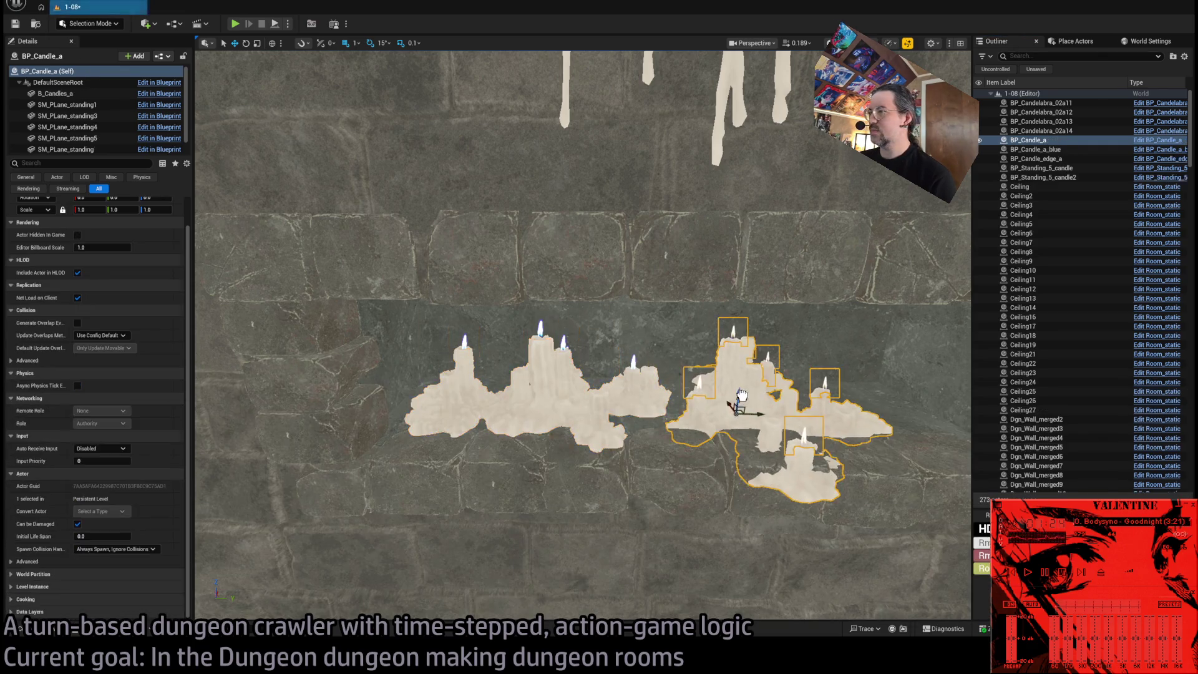
Open BP_Candle_a's Blueprint and inspect its SM_PLane_standing flame plane.
left_click(1164, 144)
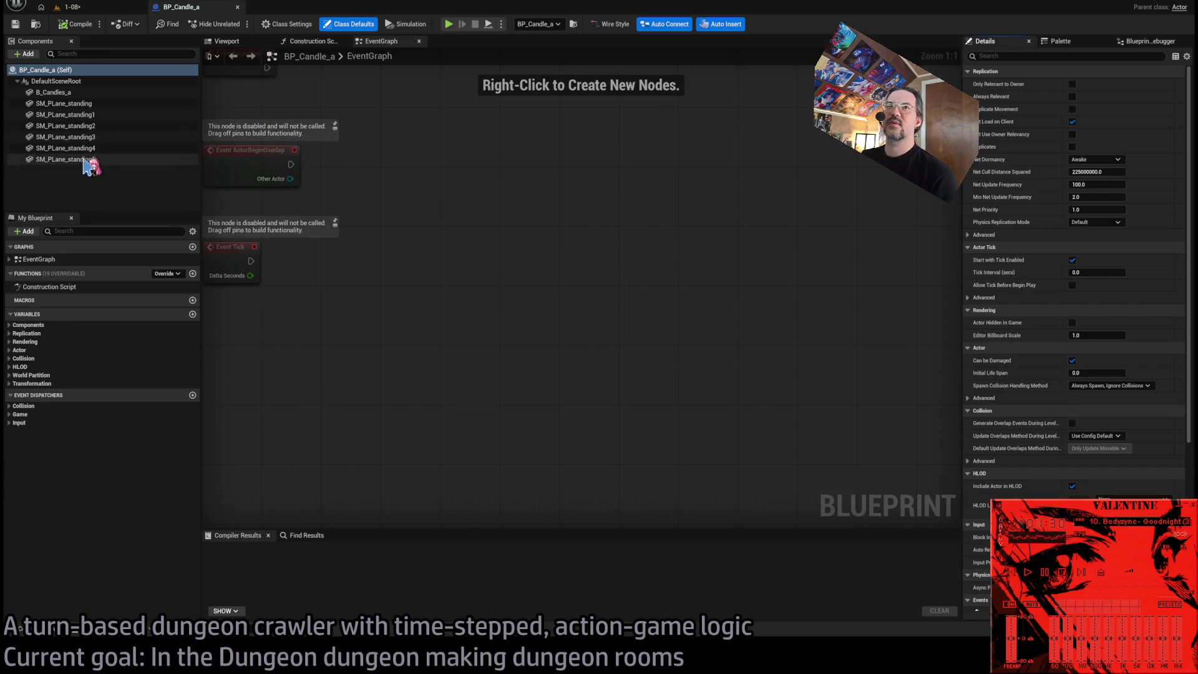
left_click(86, 106)
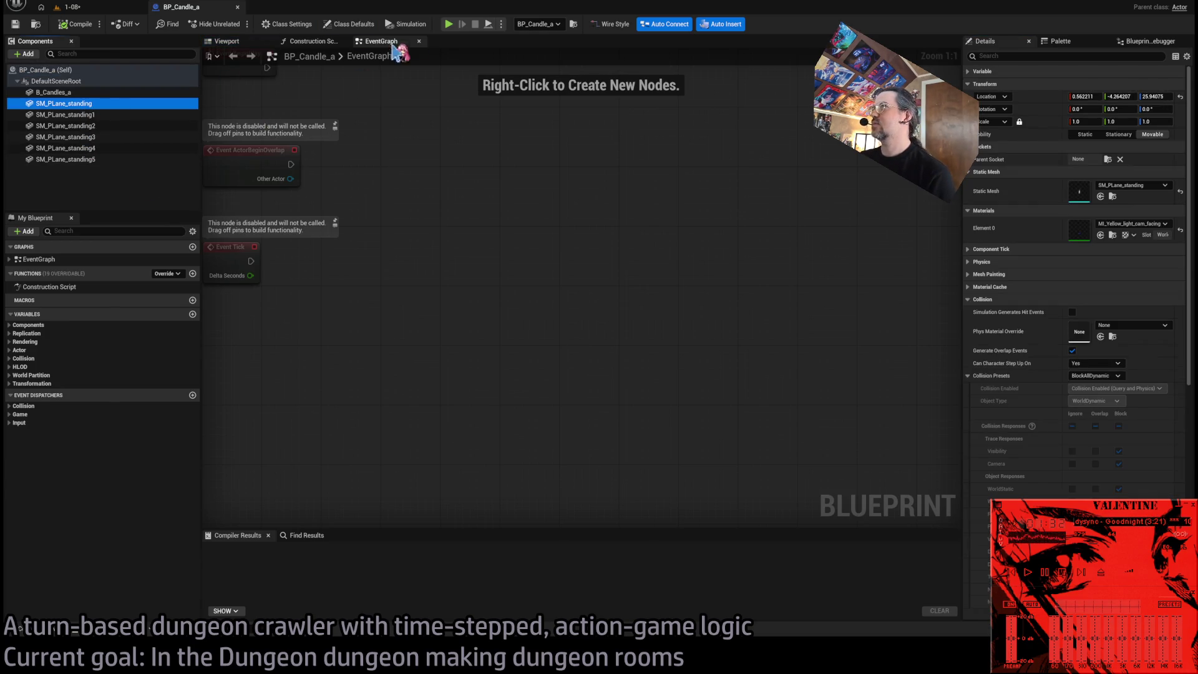
Back in 1-08, open the blue candle cluster's Blueprint and inspect its SM_PLane_standing plane.
left_click(89, 11)
left_click(477, 390)
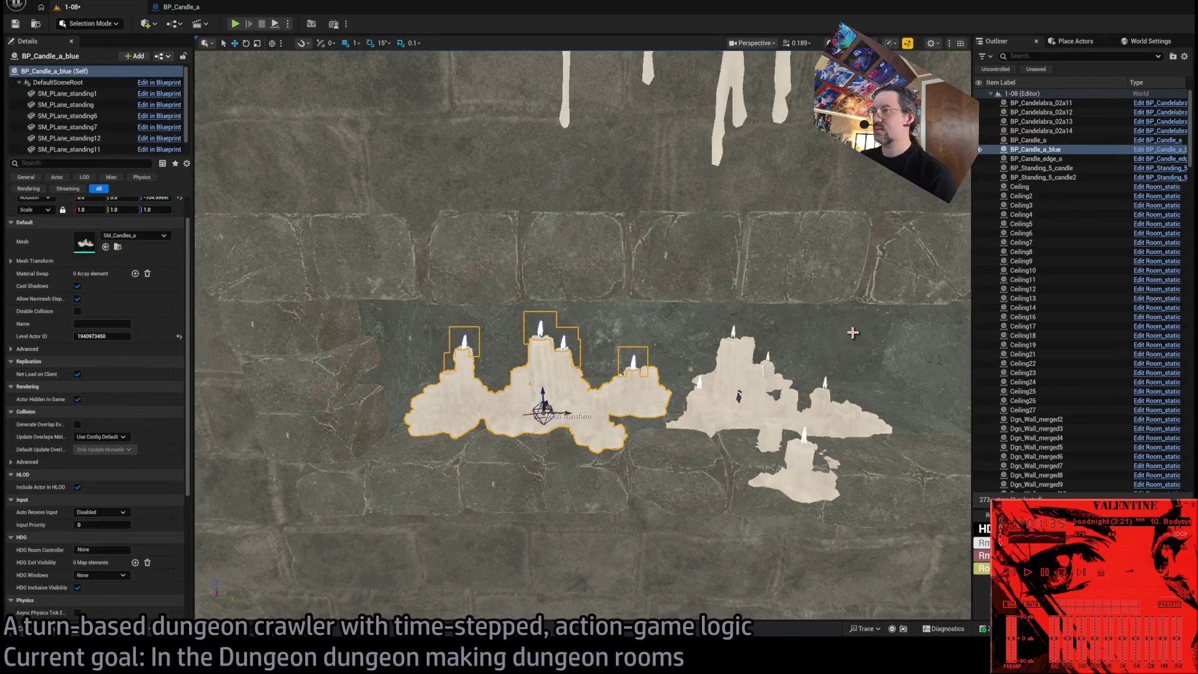
left_click(1149, 151)
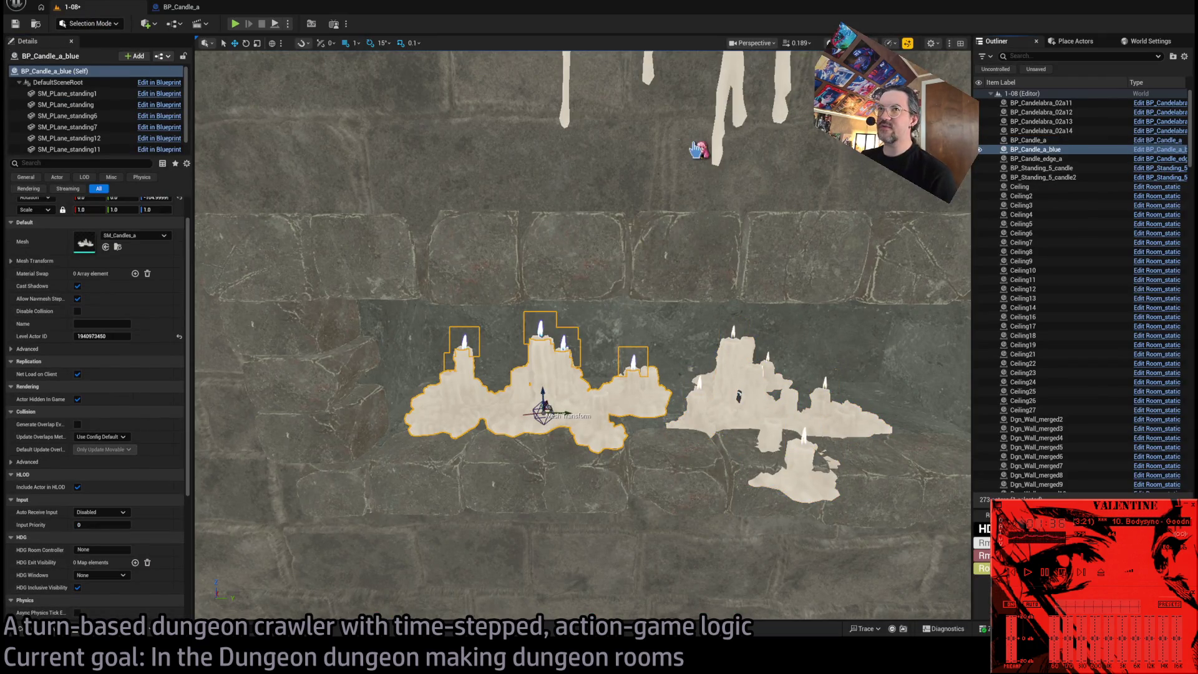
left_click(89, 92)
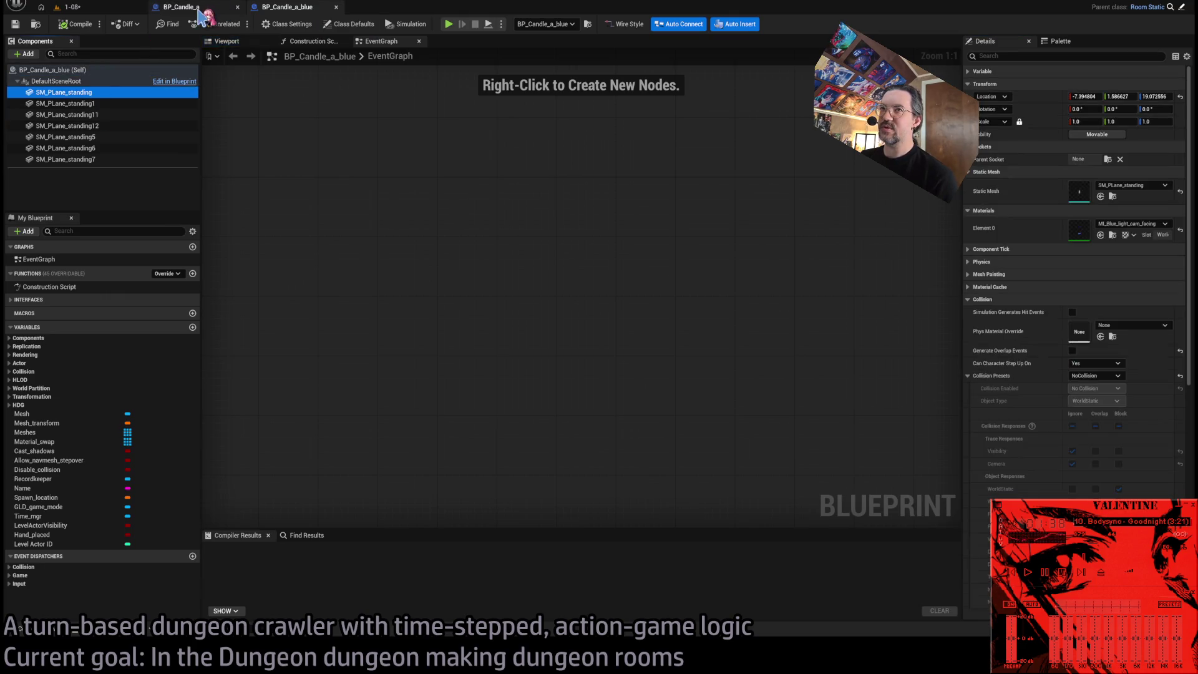
Compare the flame planes of the two candle Blueprints, then add a new Boolean variable.
left_click(181, 7)
left_click(287, 7)
left_click(187, 7)
left_click(299, 7)
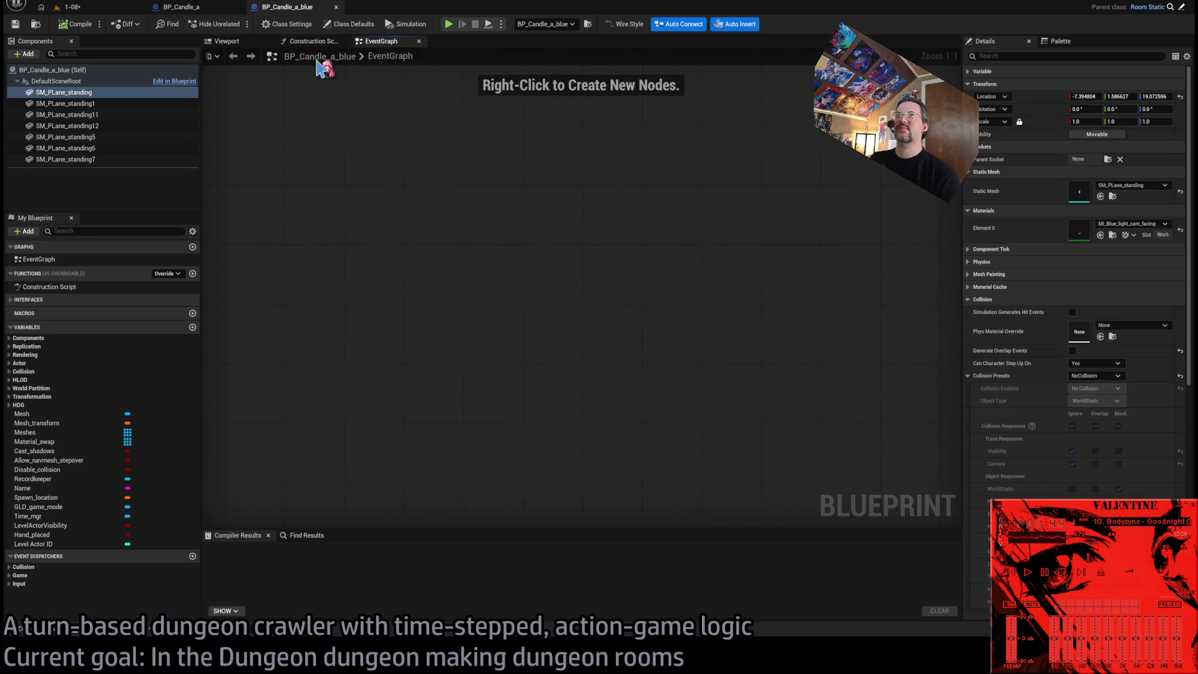
left_click(192, 327)
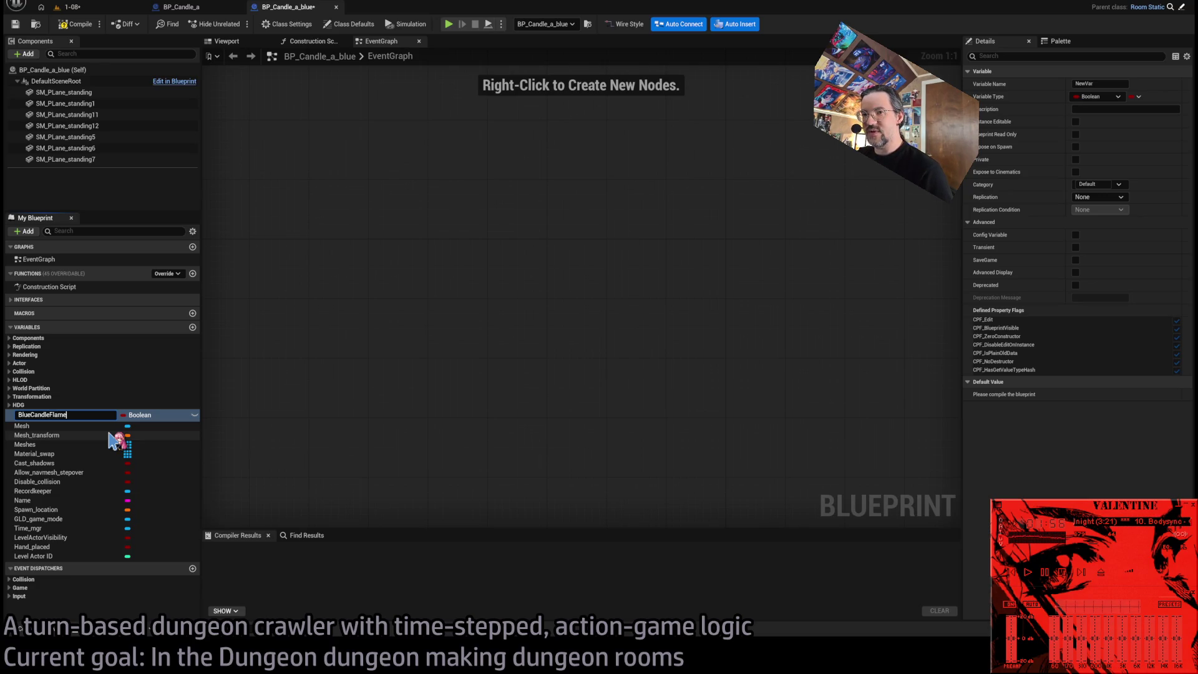
Name the variable BlueCandleFlame, make it Instance Editable, and place its getter in the Construction Script.
type("e")
key("Return")
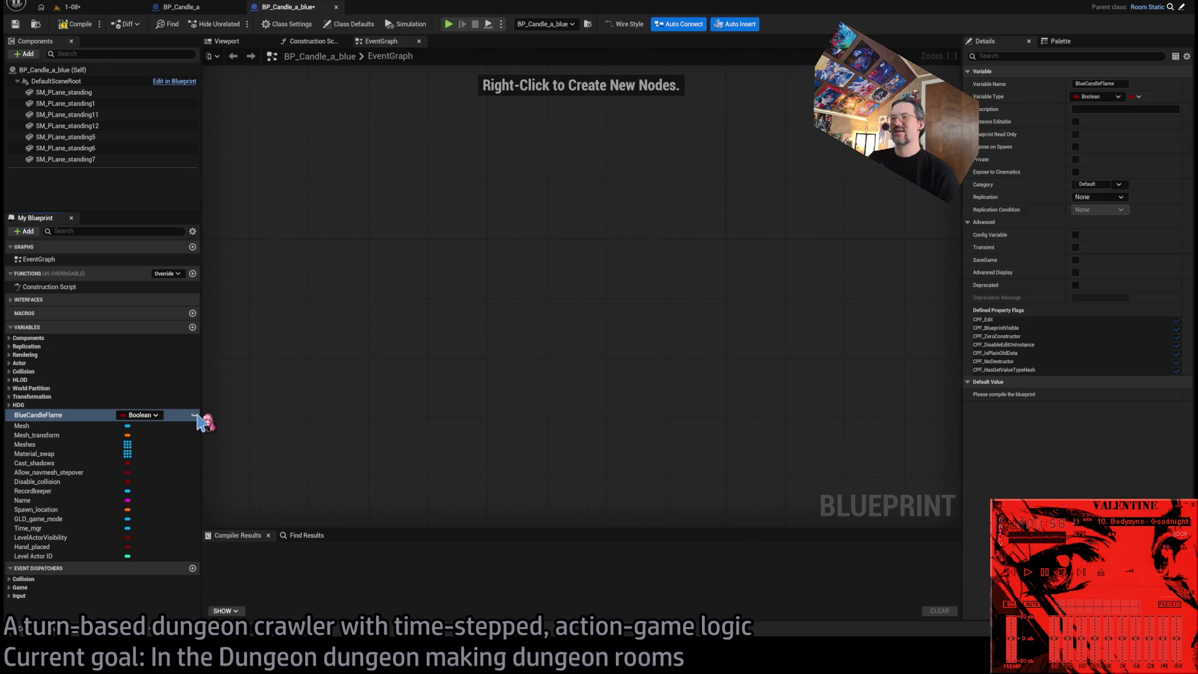
left_click(195, 415)
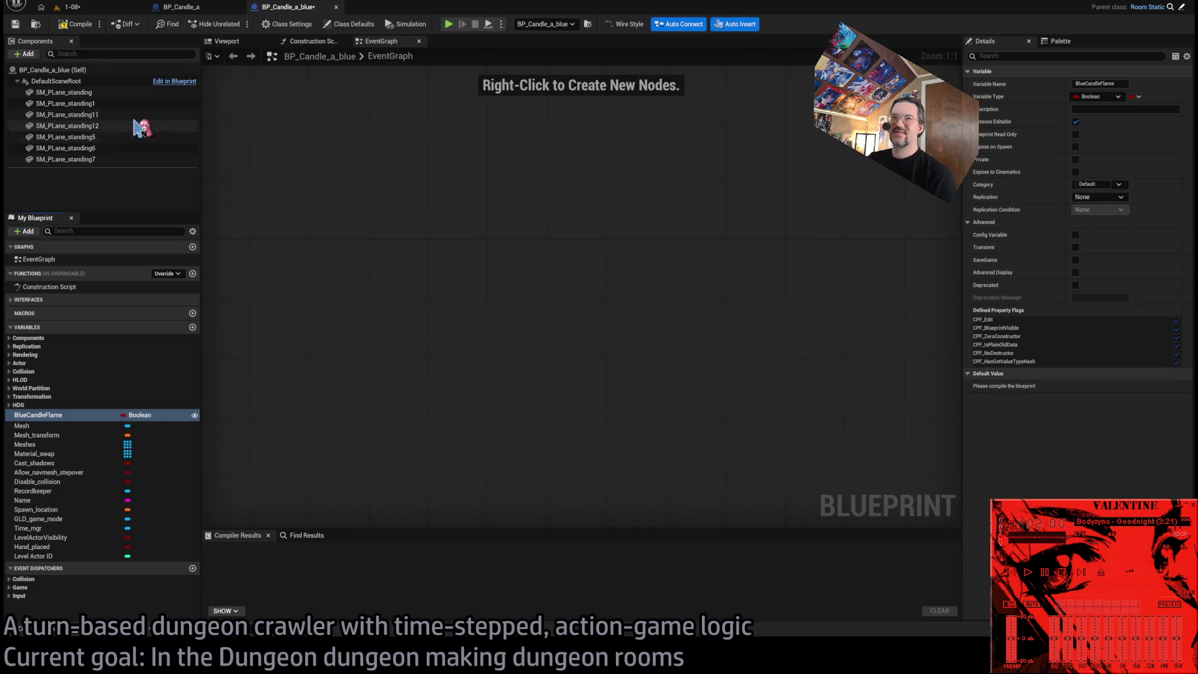
left_click(309, 41)
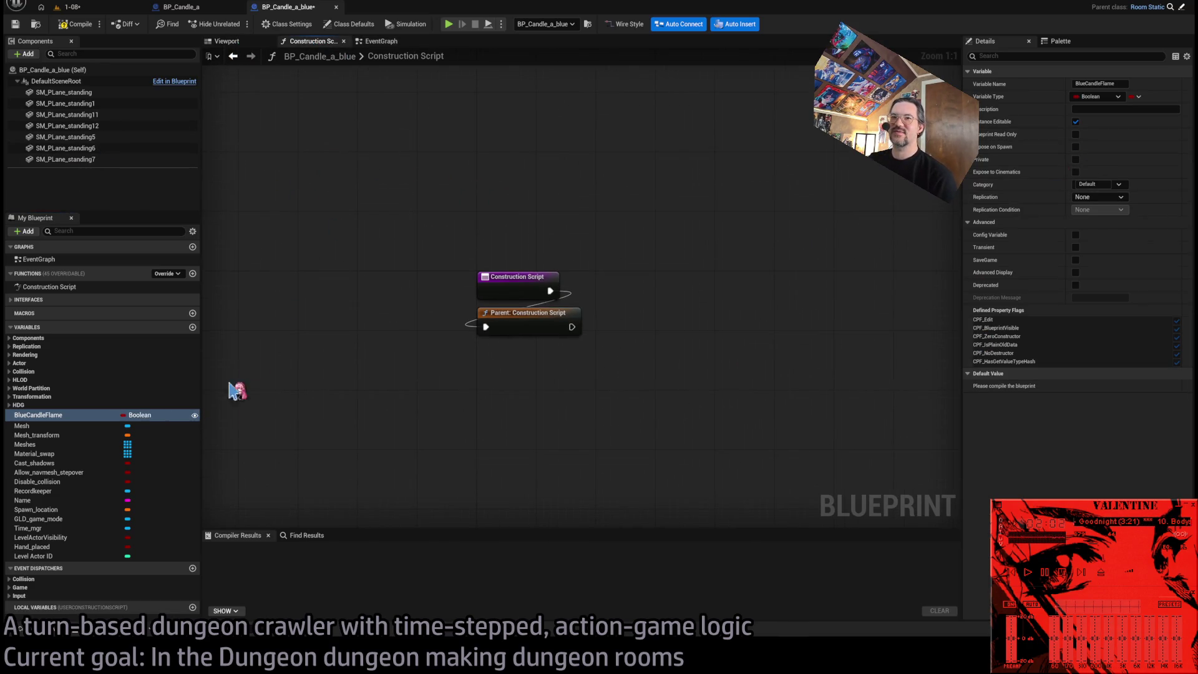
left_click_drag(80, 415, 622, 342)
left_click(655, 367)
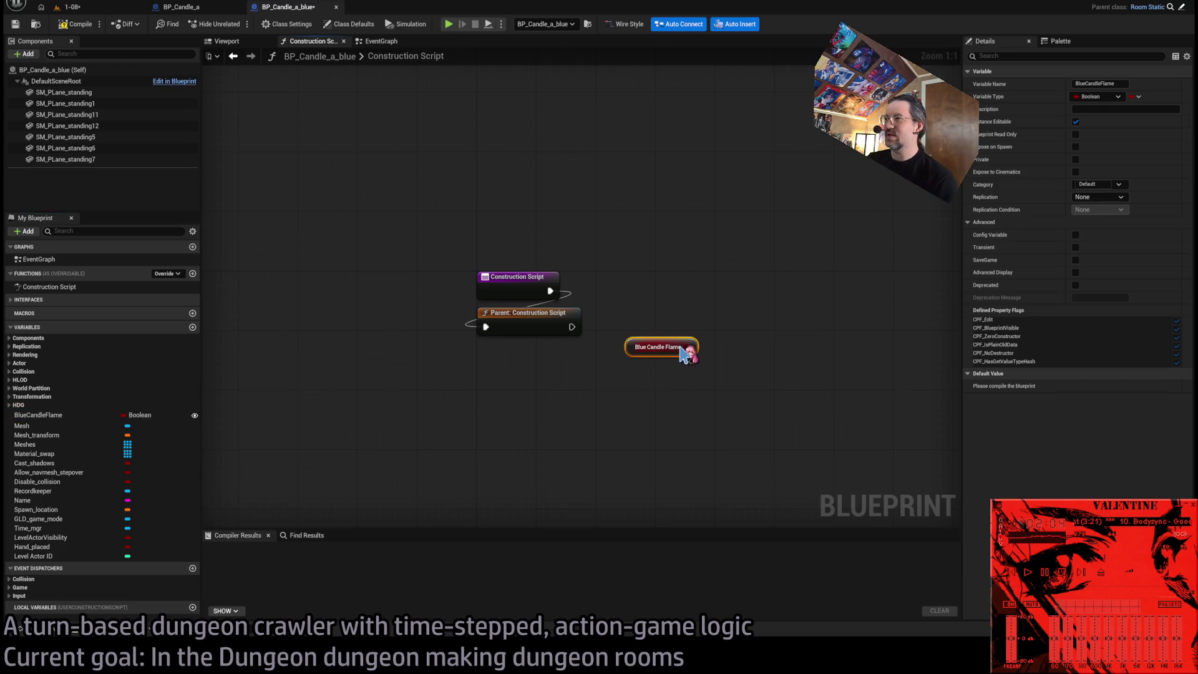
Add getters for all seven SM_PLane_standing components and arrange them beside Blue Candle Flame.
left_click(700, 382)
left_click_drag(629, 345, 628, 420)
left_click(81, 93)
left_click(76, 159, "shift")
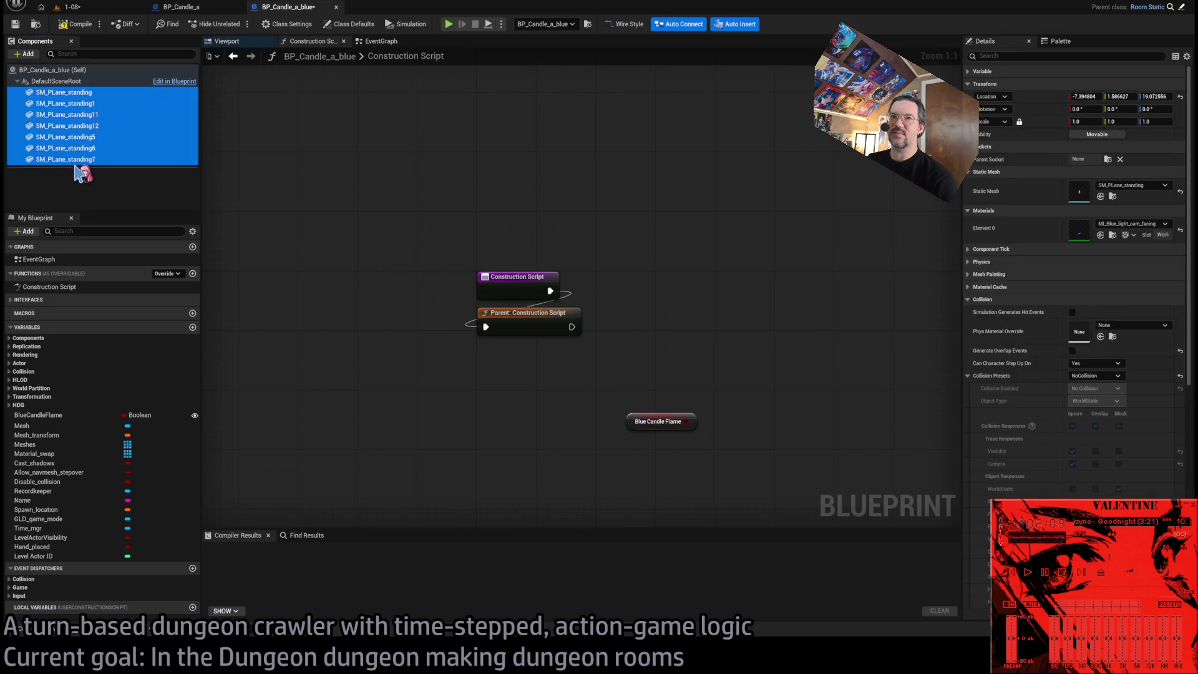
left_click_drag(84, 100, 711, 326)
mouse_move(739, 246)
left_mouse_down()
mouse_move(499, 371)
mouse_move(487, 406)
left_mouse_up()
left_click(679, 368)
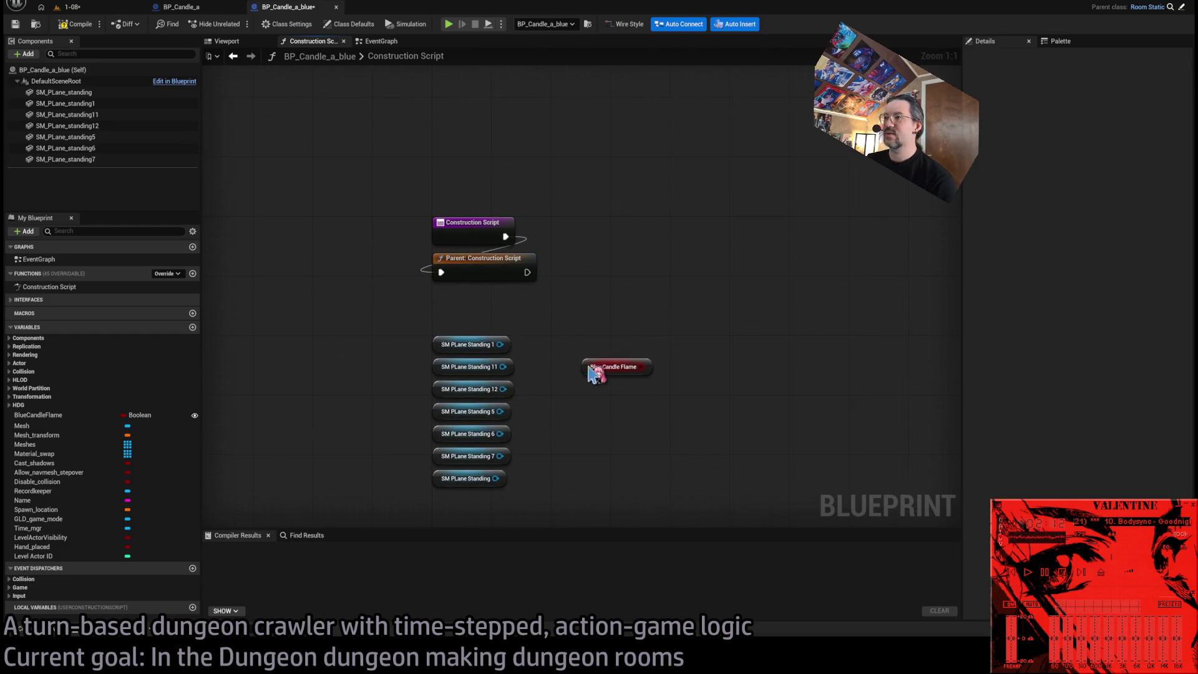
left_click_drag(586, 365, 608, 409)
left_click(83, 93)
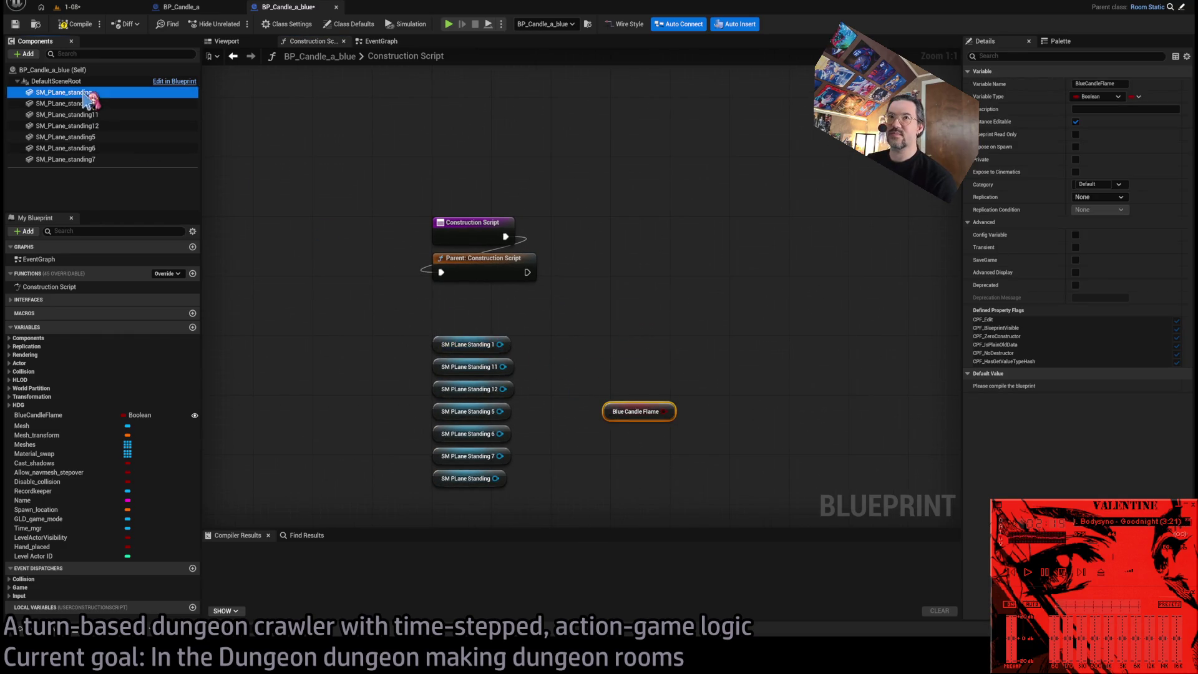
mouse_move(500, 345)
left_mouse_down()
mouse_move(638, 292)
mouse_move(711, 409)
left_mouse_up()
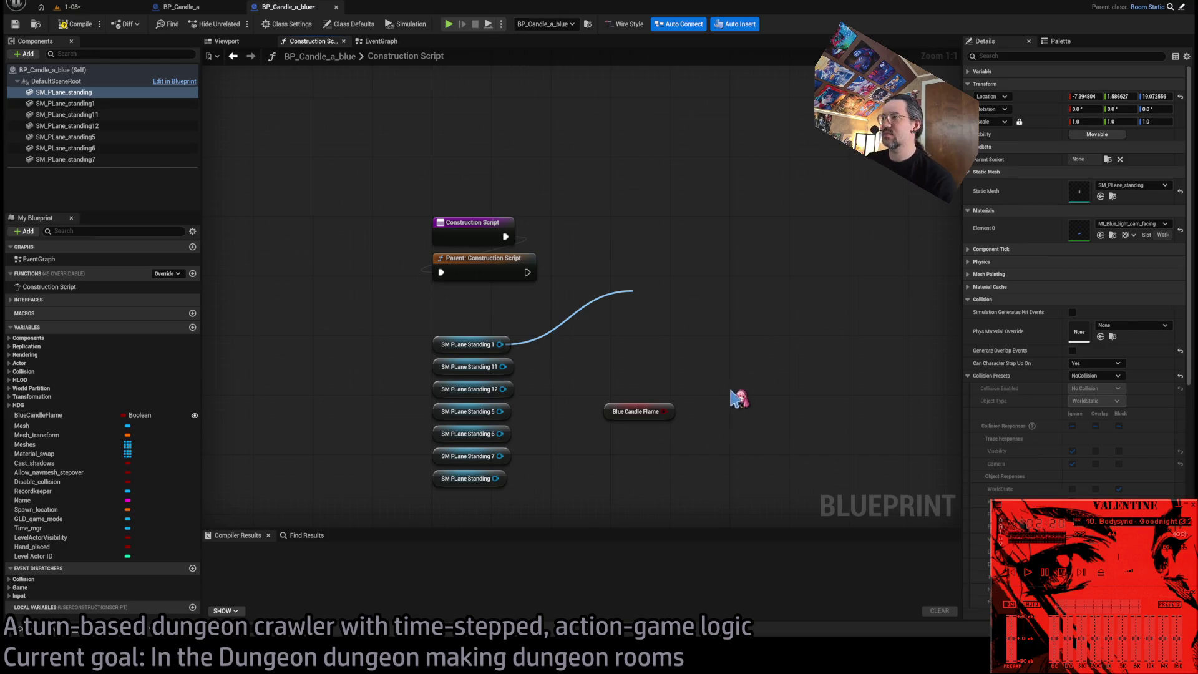
Remove the stray pasted nodes and add a Set Material node from SM PLane Standing 1.
key("ctrl+v")
key("Delete")
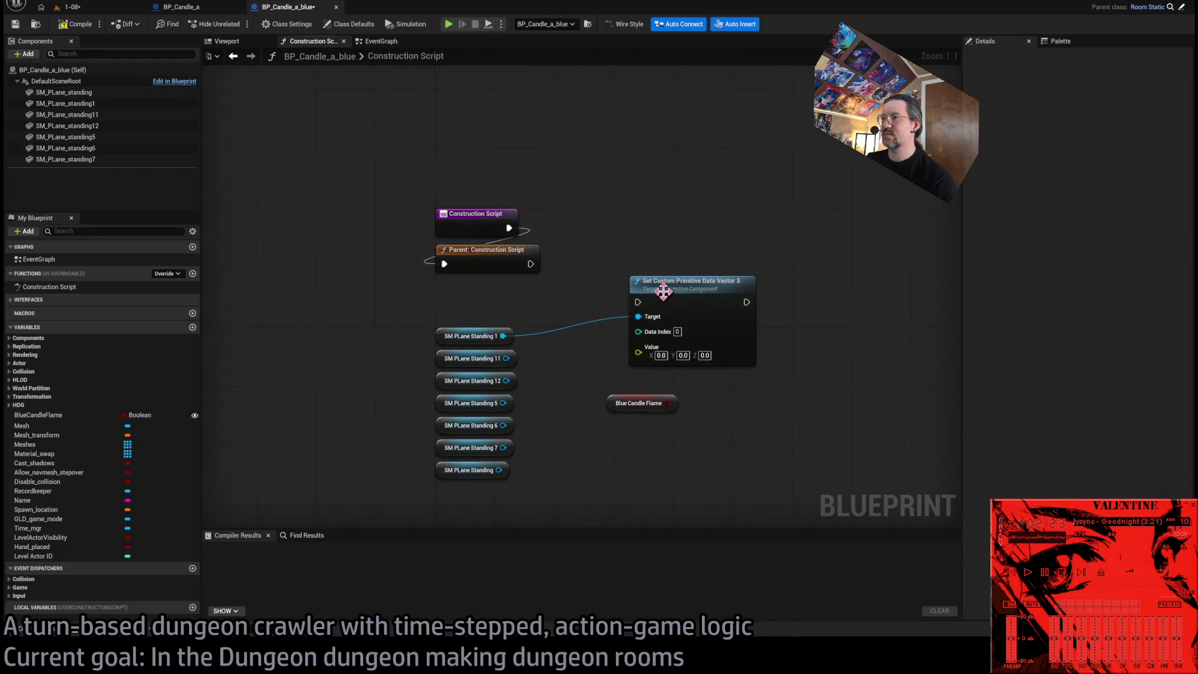
left_click_drag(658, 293, 643, 226)
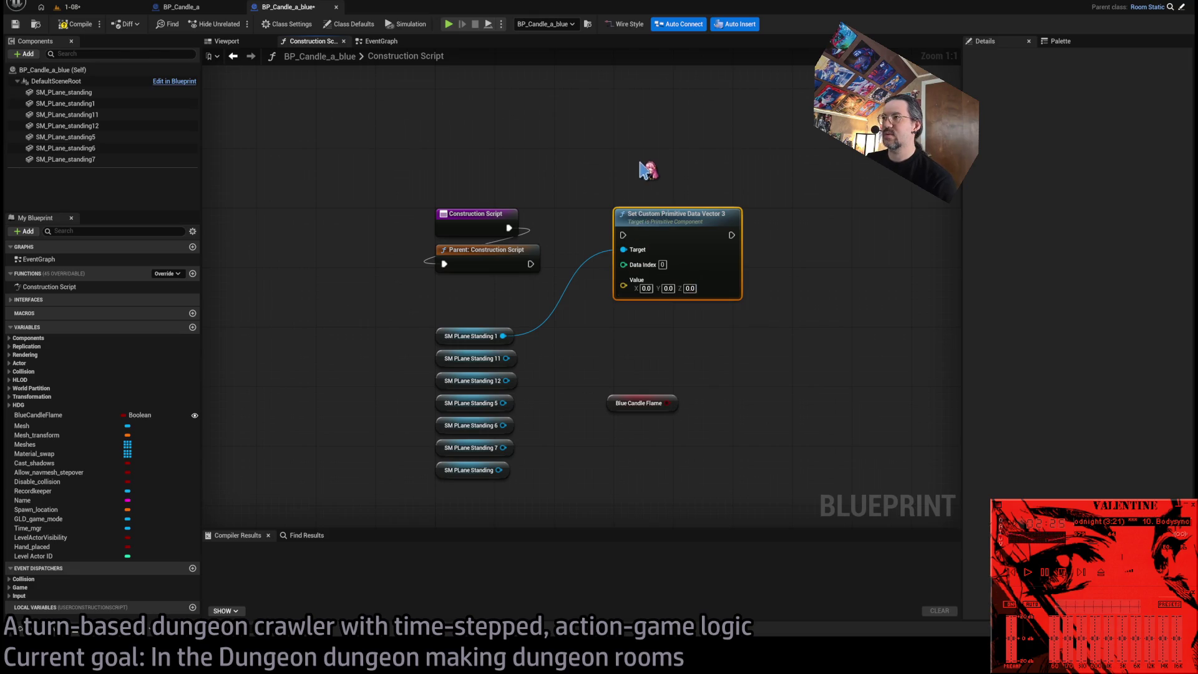
key("Delete")
left_click_drag(503, 336, 619, 284)
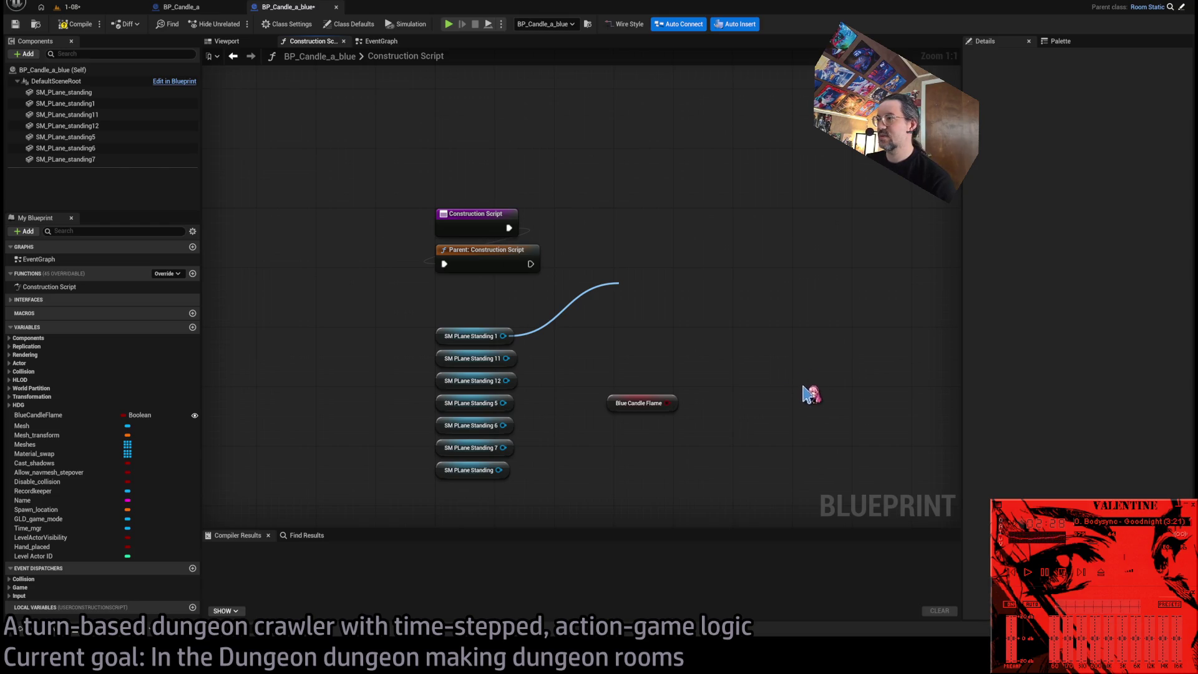
left_click(696, 358)
left_click_drag(650, 291, 651, 216)
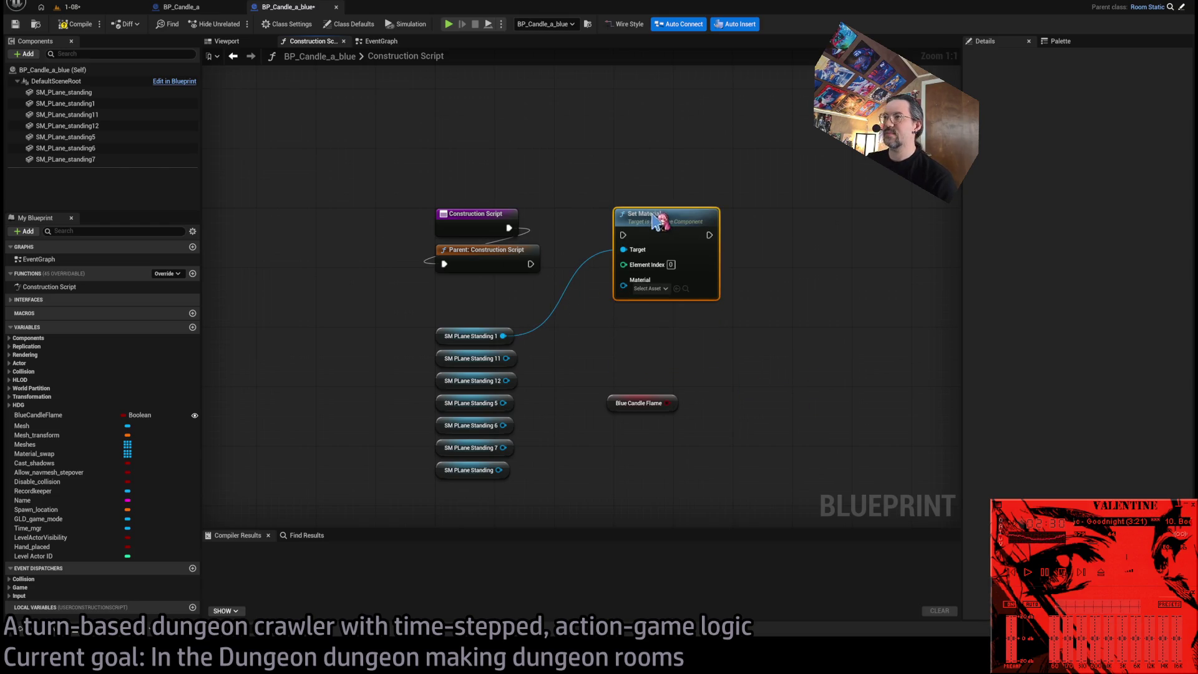
Connect all seven flame plane getters to Set Material's Target and tidy the stack.
mouse_move(506, 358)
left_mouse_down()
mouse_move(633, 256)
mouse_move(513, 383)
mouse_move(510, 468)
left_mouse_up()
mouse_move(437, 475)
left_mouse_down()
mouse_move(449, 455)
mouse_move(444, 299)
left_mouse_up()
left_click(448, 427, "shift")
left_click(446, 405, "shift")
left_click(446, 381, "shift")
left_click(442, 359, "shift")
left_click(439, 335, "shift")
mouse_move(670, 227)
left_mouse_down()
mouse_move(812, 227)
mouse_move(789, 226)
left_mouse_up()
Feed Set Material's Material pin from a Select node indexed by Blue Candle Flame.
left_click_drag(745, 290, 773, 353)
type("select")
key("Return")
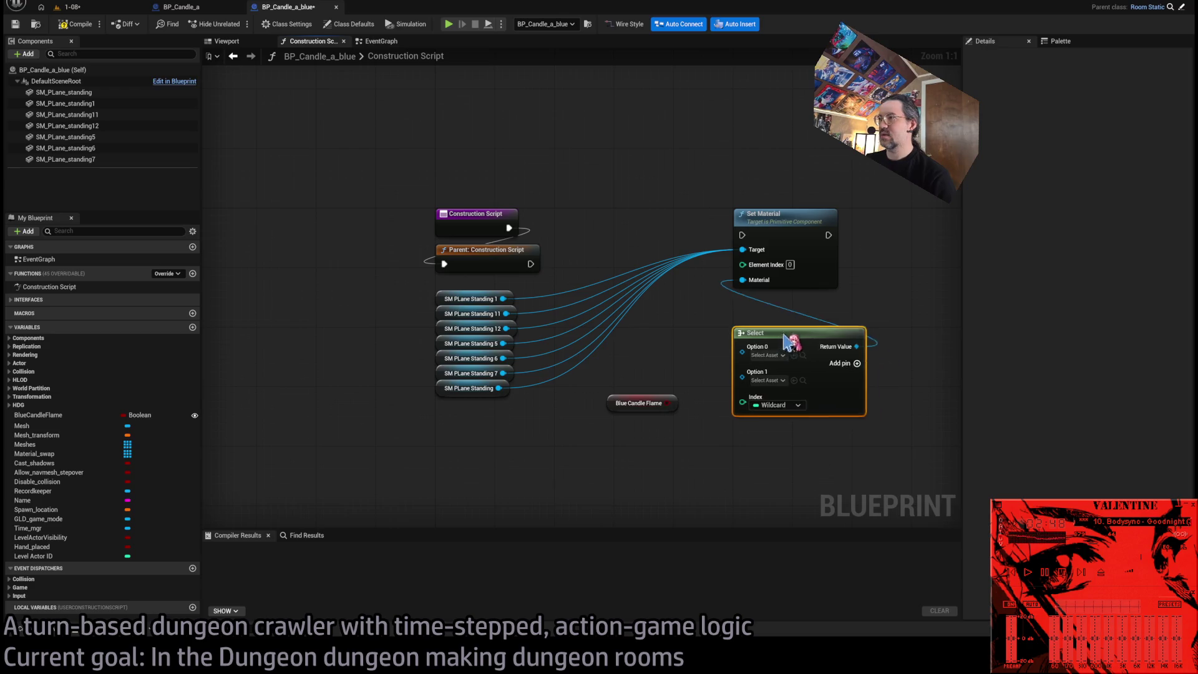
left_click_drag(667, 402, 742, 376)
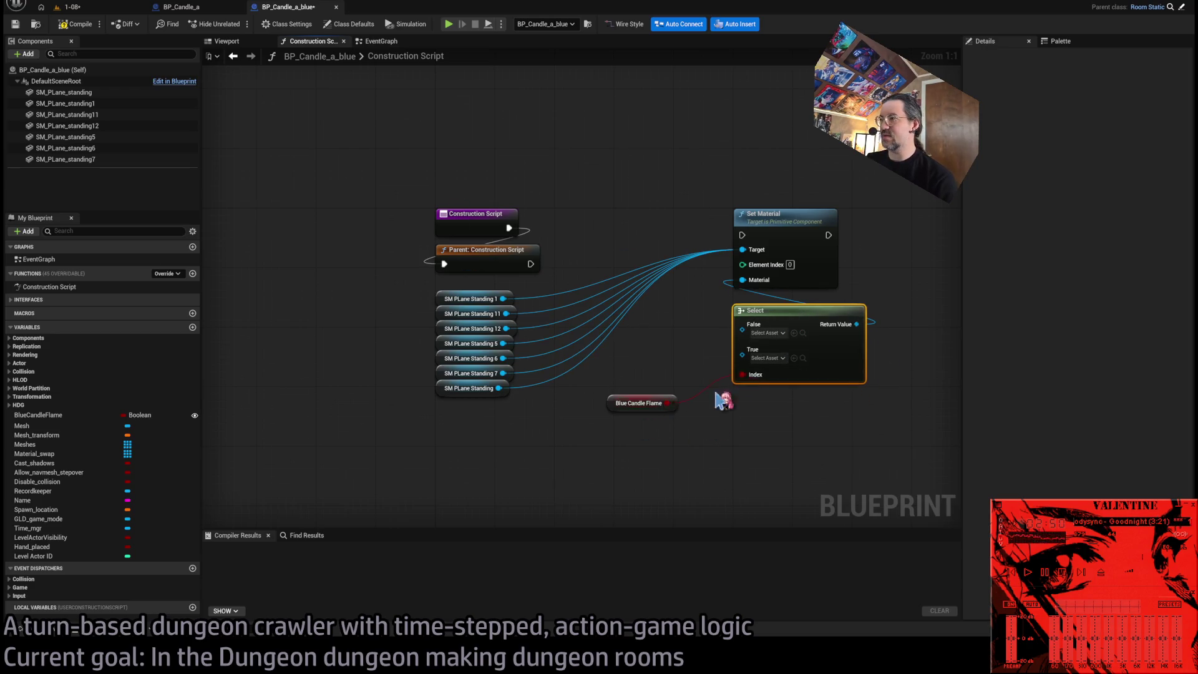
left_click_drag(617, 404, 743, 405)
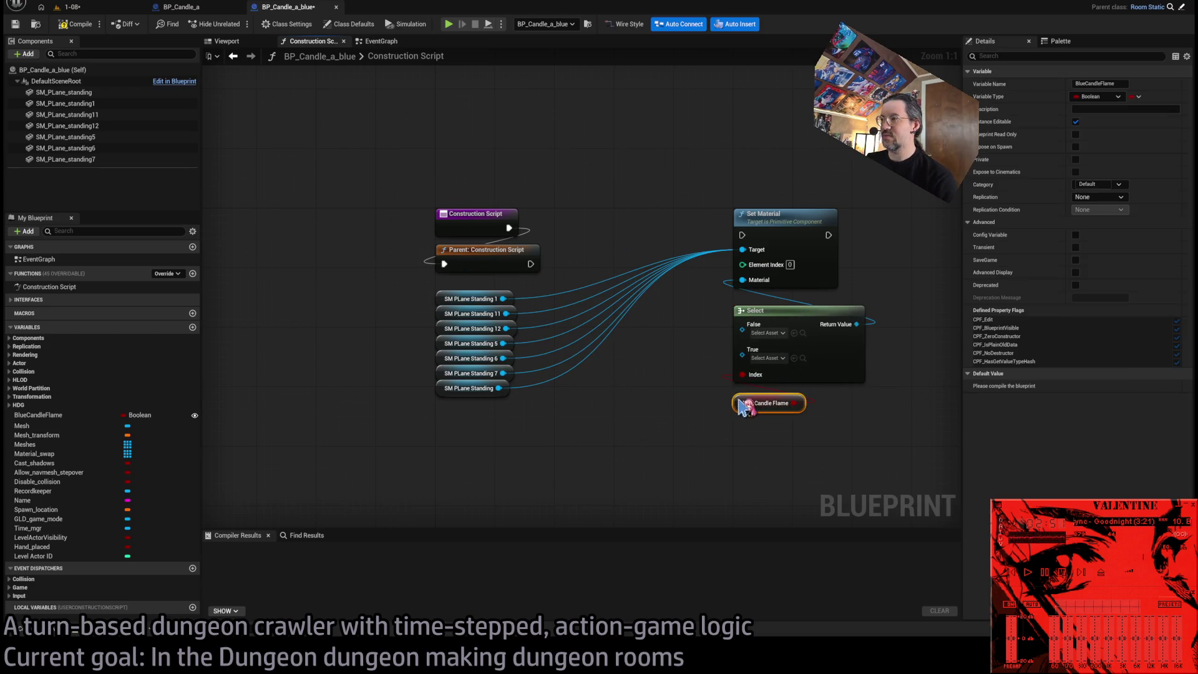
Check the flame materials, then run Set Material after Parent: Construction Script.
left_click(87, 104)
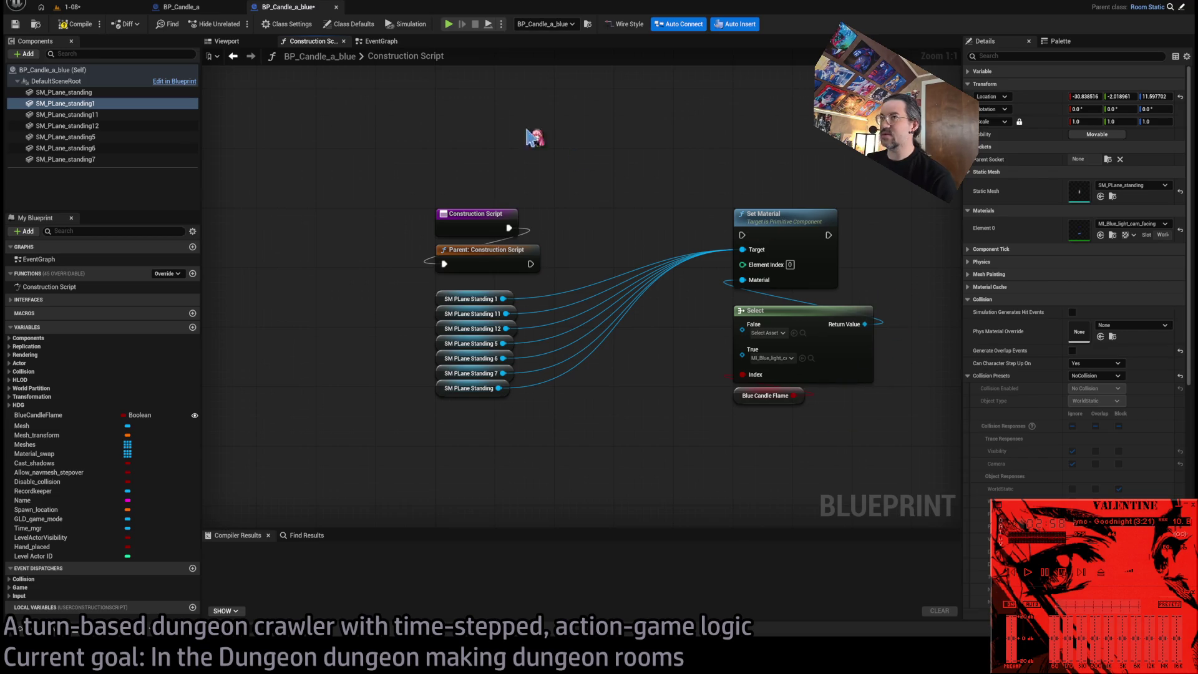
left_click(178, 7)
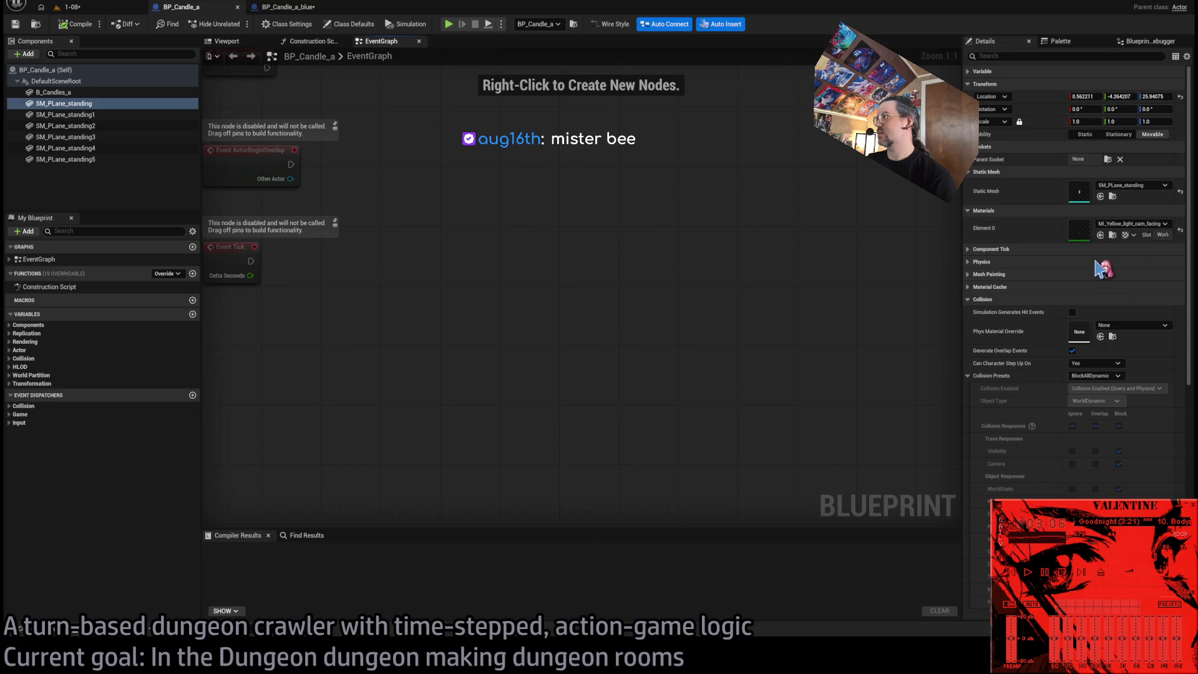
left_click(284, 8)
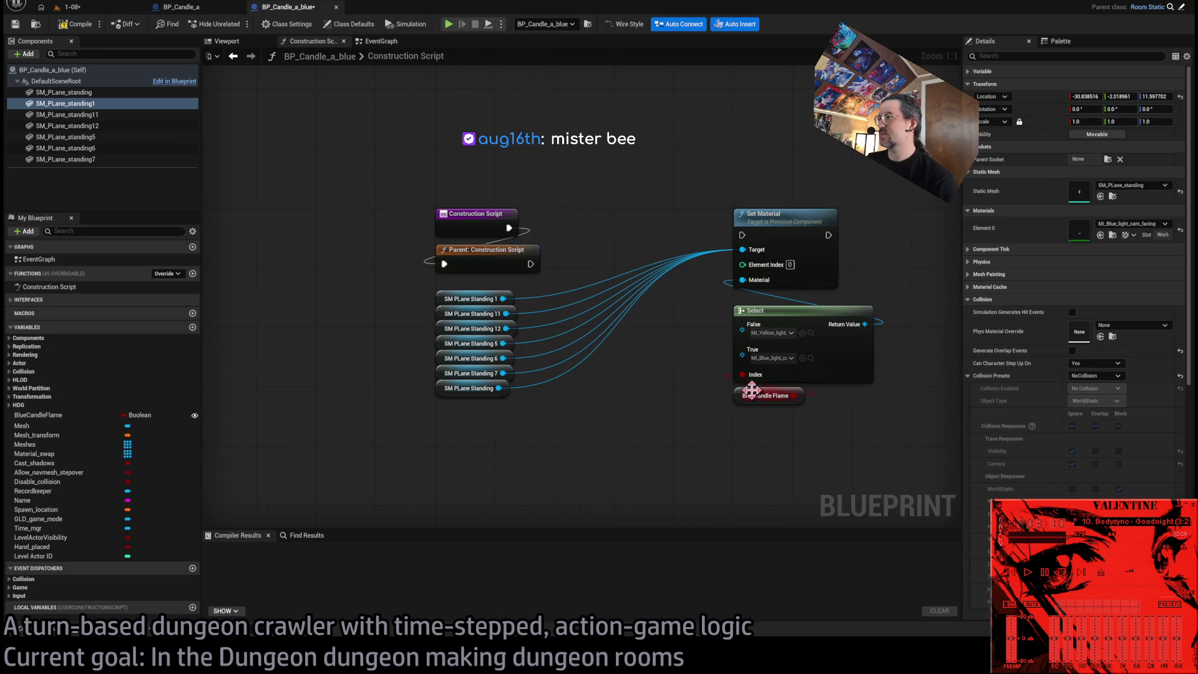
mouse_move(531, 264)
left_mouse_down()
mouse_move(766, 244)
mouse_move(741, 235)
left_mouse_up()
left_click_drag(804, 214, 686, 213)
Compile BP_Candle_a_blue, close the BP_Candle_a Blueprint, and return to the 1-08 level.
left_click(75, 24)
left_click(212, 8)
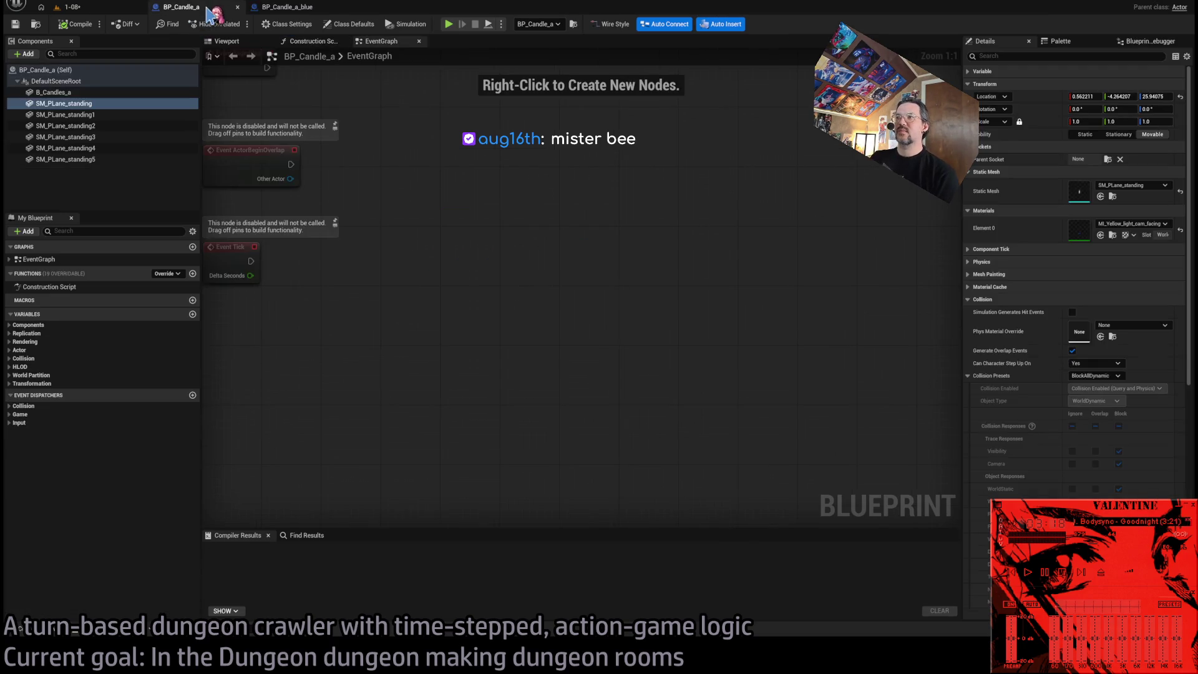
left_click(268, 8)
left_click(209, 9)
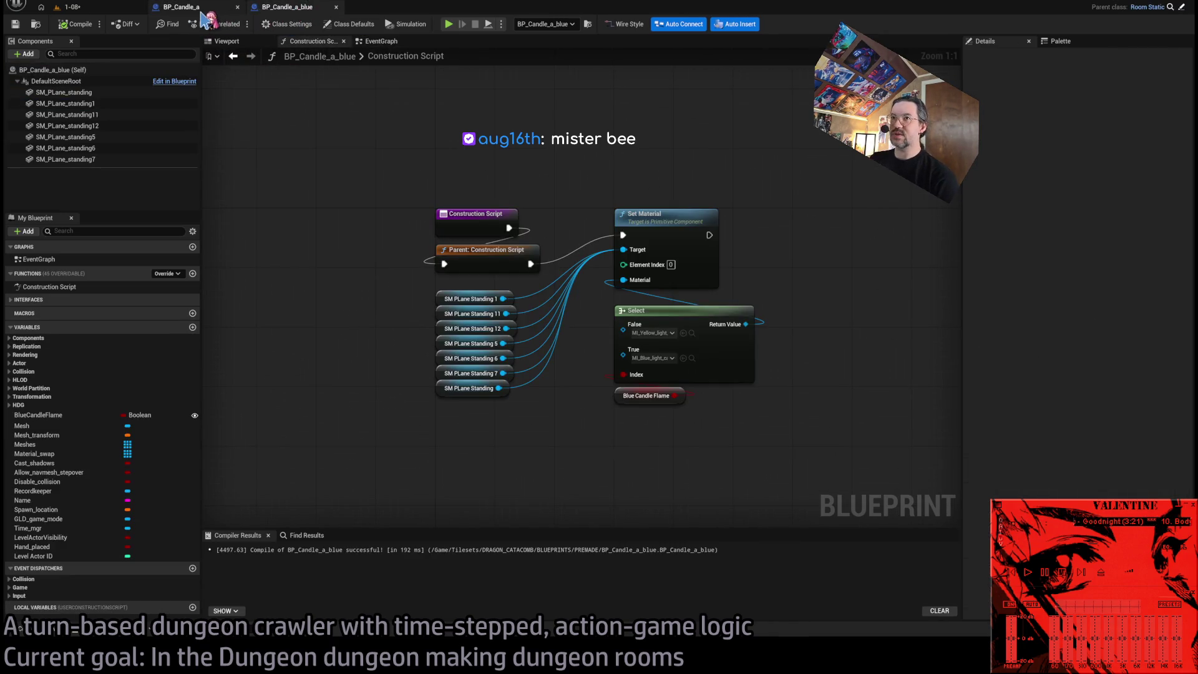
left_click(237, 7)
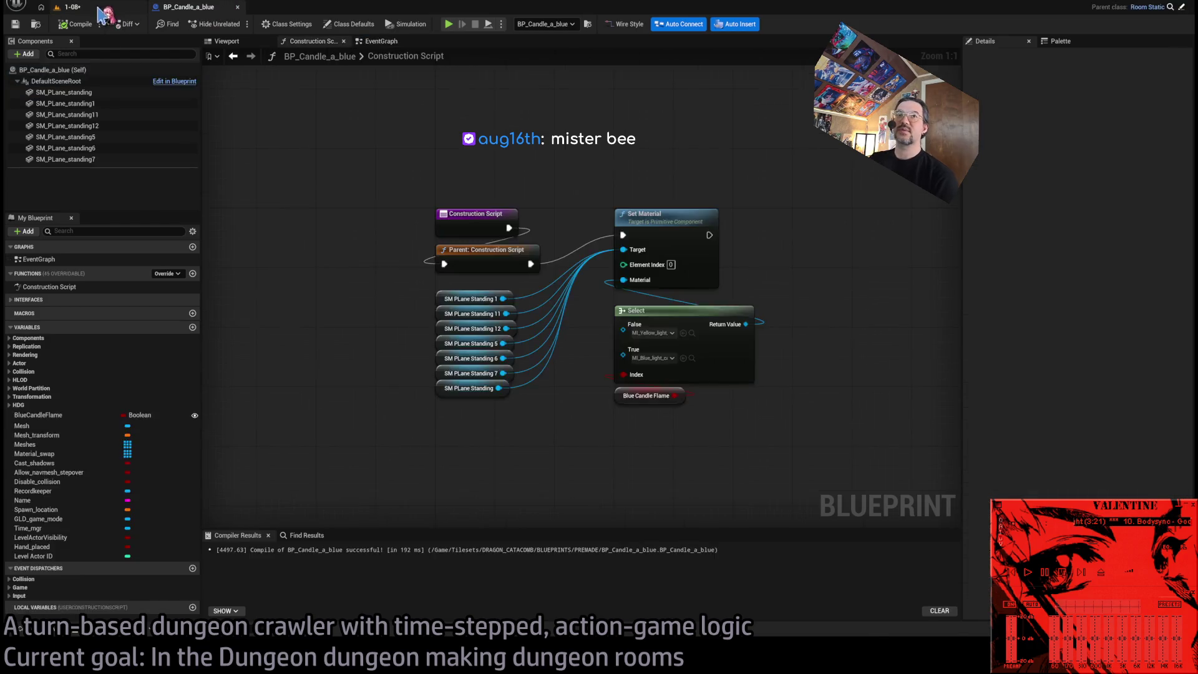
left_click(69, 7)
Browse the PREMADE candle blueprints in the Content Drawer, then hide it.
left_click(50, 632)
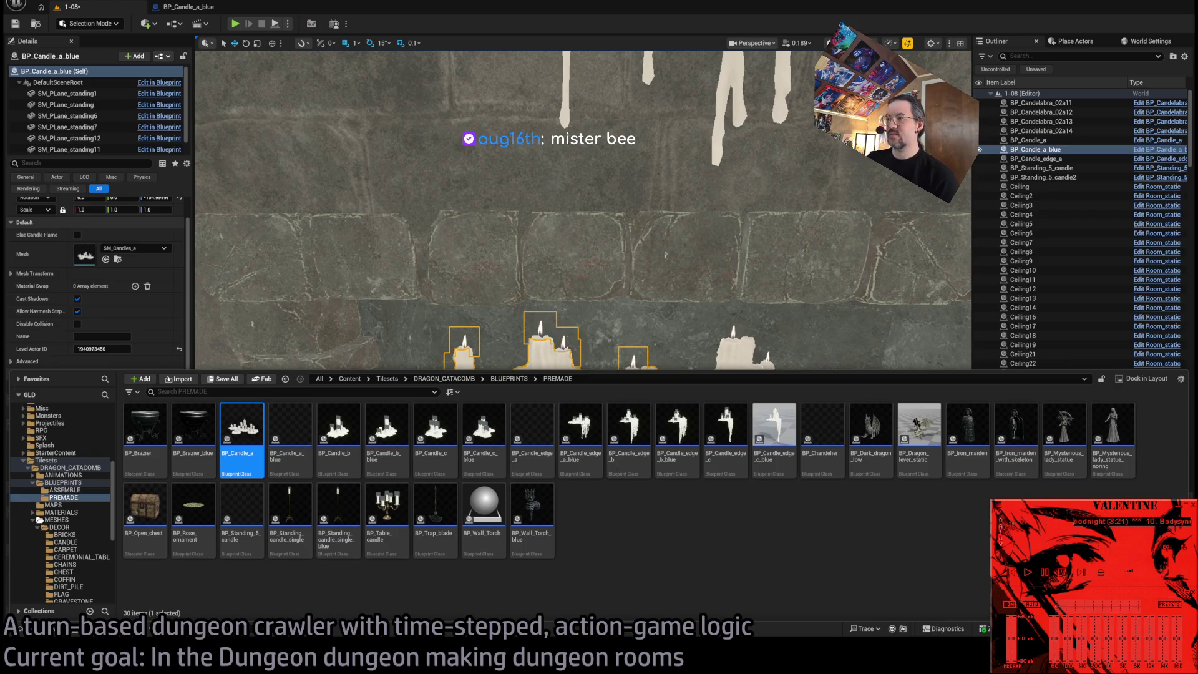
key("ctrl+space")
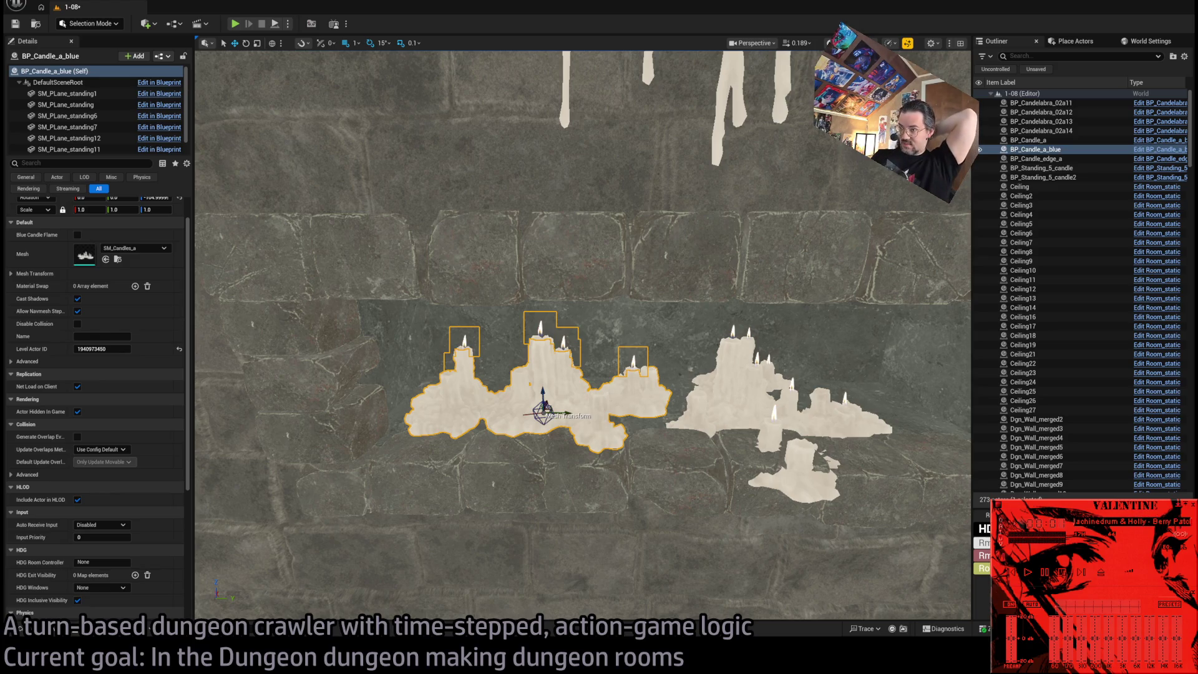
Delete the extra BP_Candle_a group beside the blue candles, then frame BP_Candle_a_blue.
left_click(734, 396)
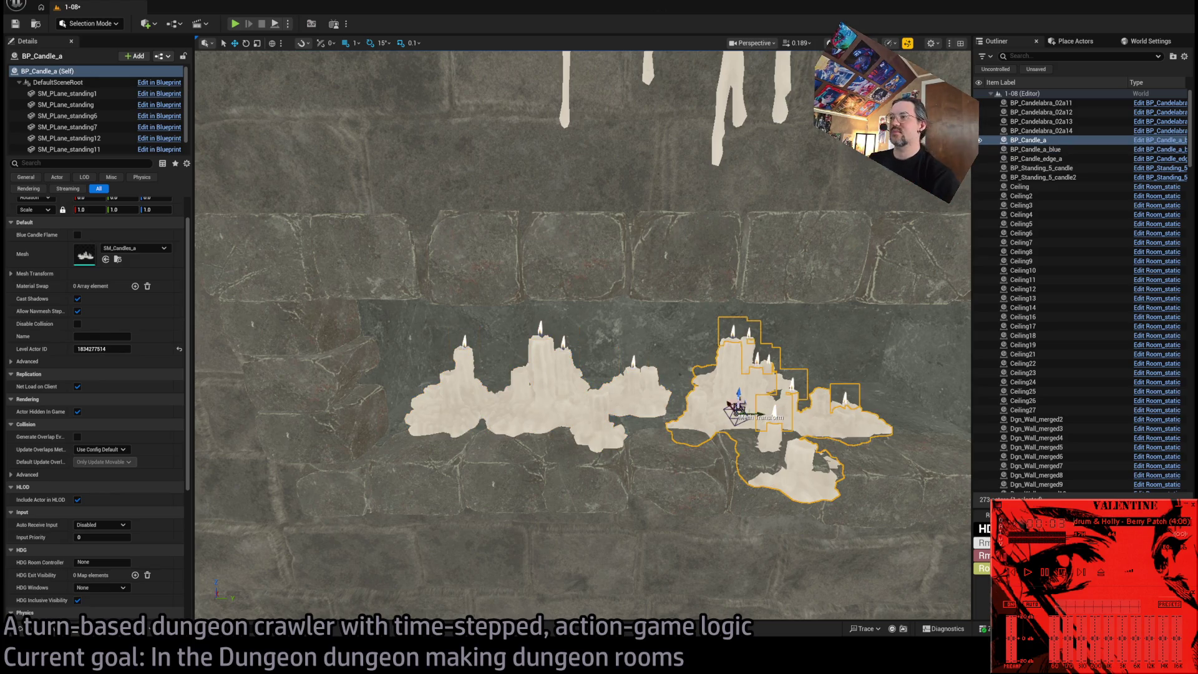
left_click(598, 390)
left_click(594, 395)
left_click(736, 403)
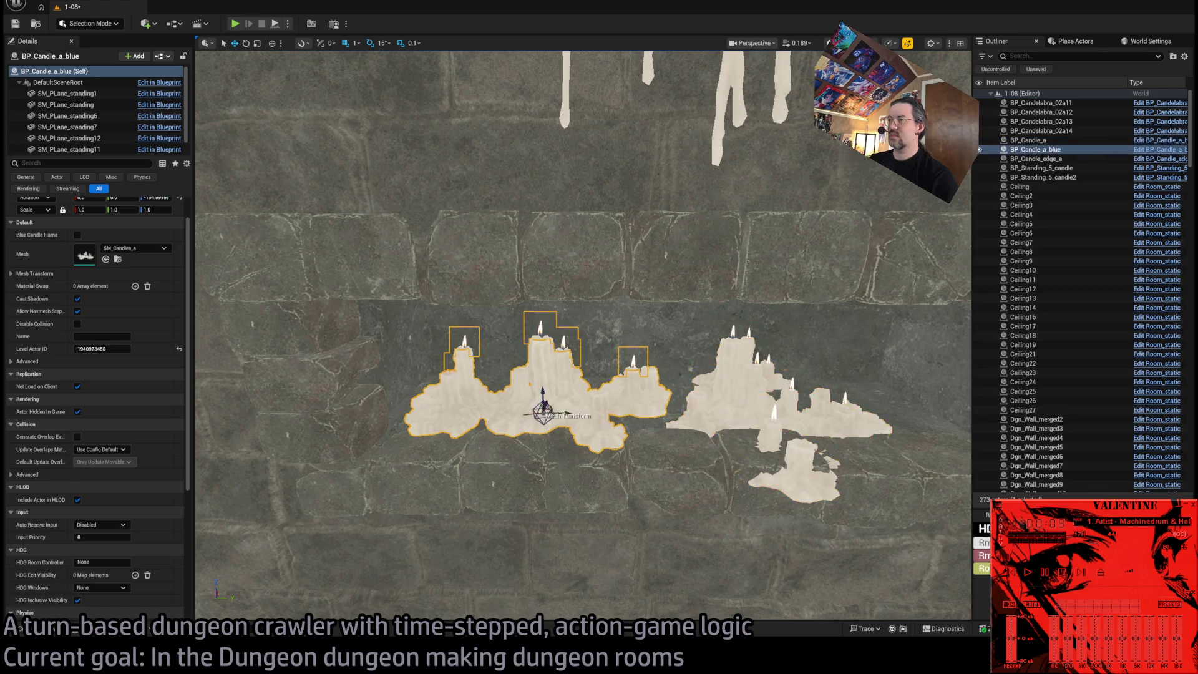
key("Delete")
left_click(533, 399)
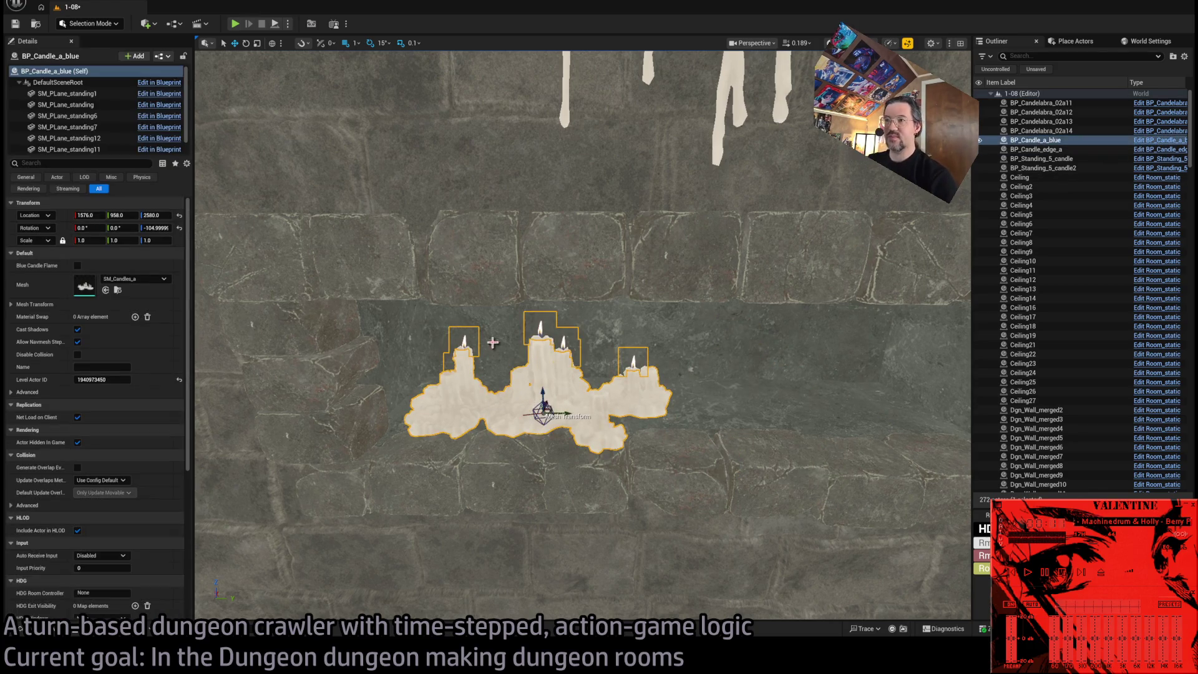
key("f")
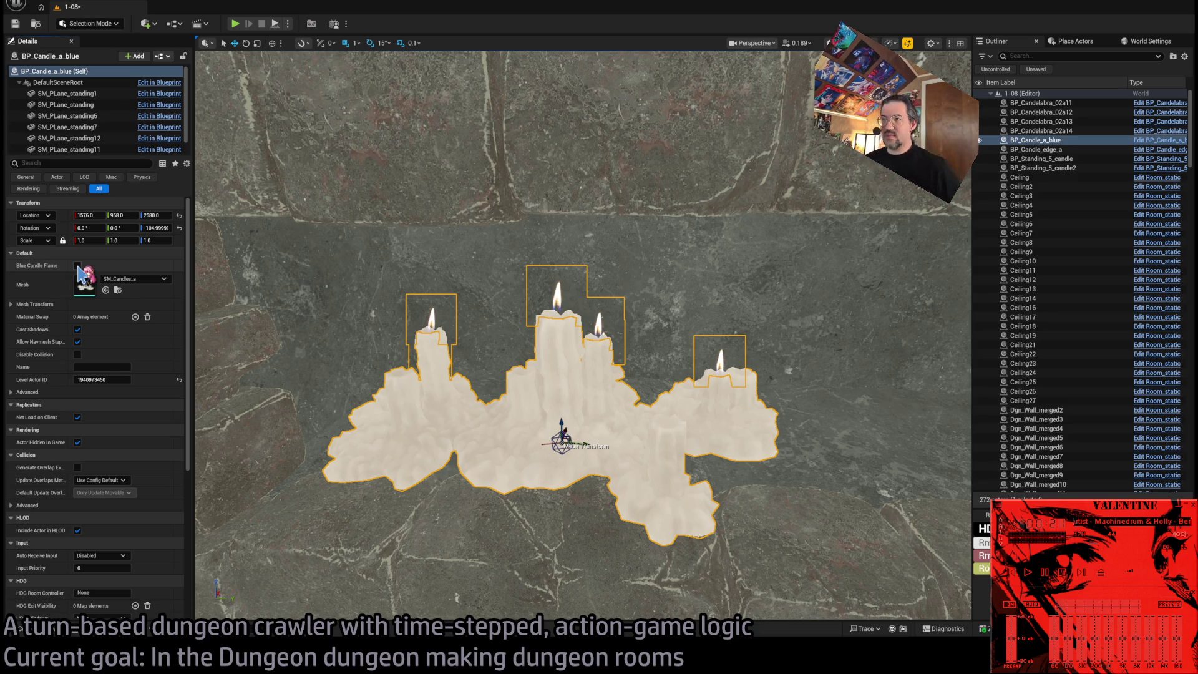
mouse_move(334, 294)
left_mouse_down()
mouse_move(334, 350)
mouse_move(334, 312)
left_mouse_up()
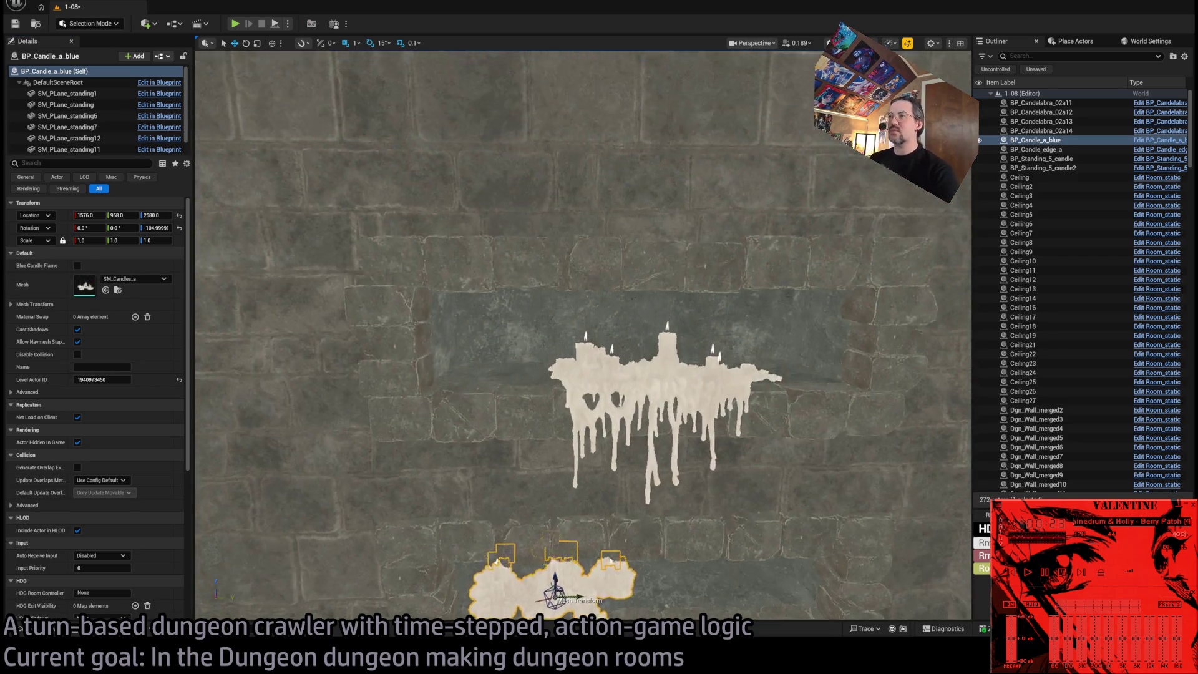
Open the BP_Candle_edge_a and BP_Candle_a_blue blueprints from the placed candles in the level.
scroll(651, 357, "up", 3)
left_click(650, 356)
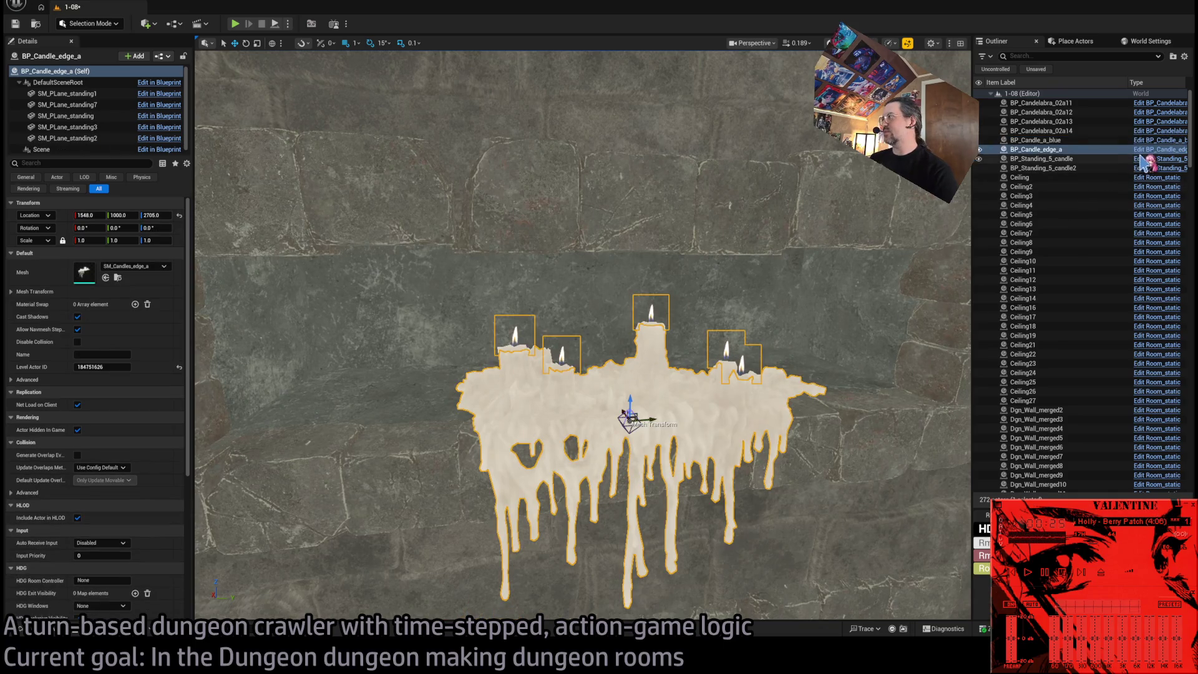
key("ctrl+e")
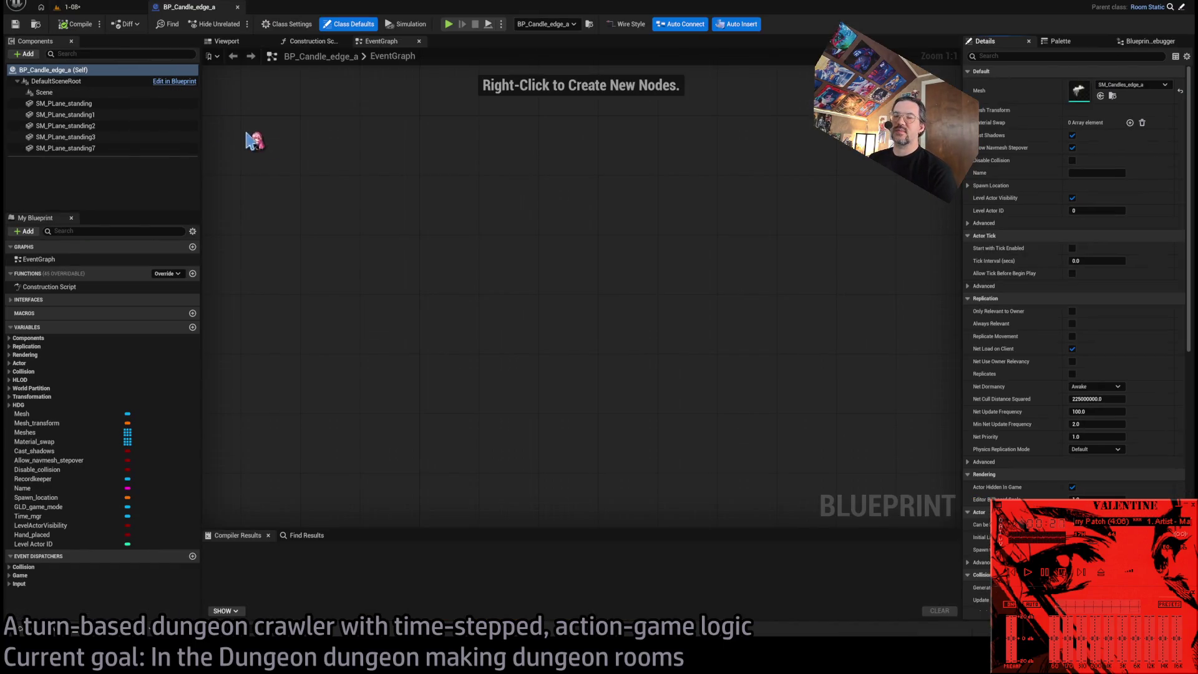
left_click(69, 7)
scroll(584, 249, "up", 2)
scroll(668, 287, "down", 3)
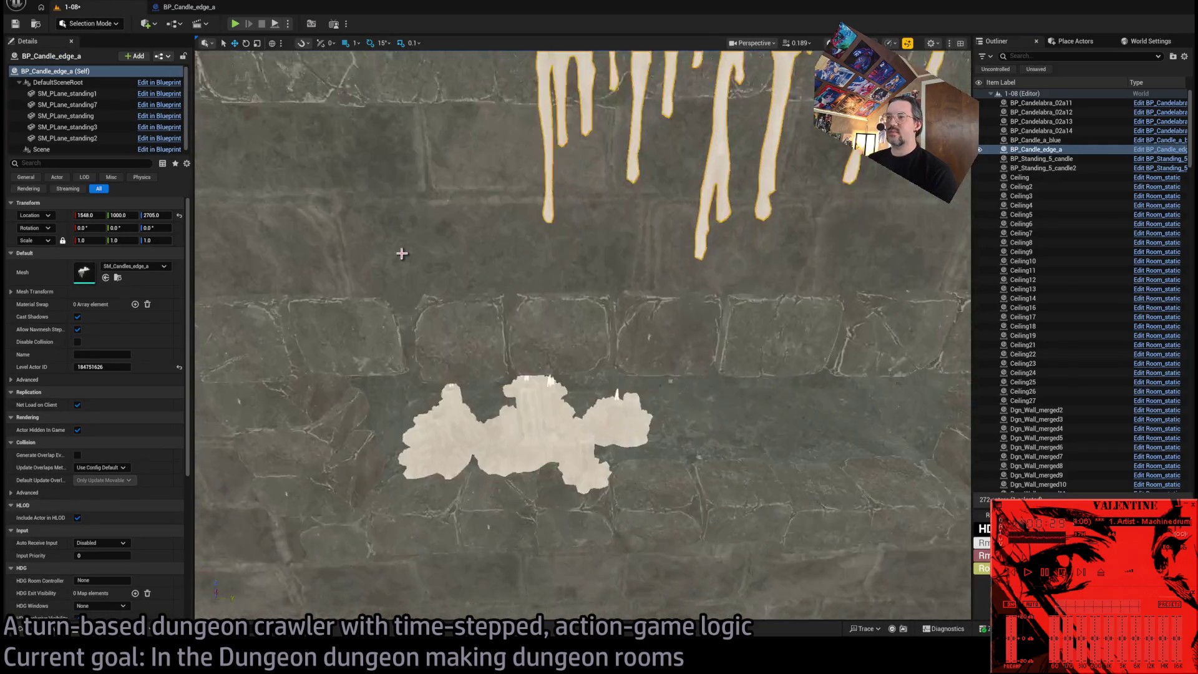
left_click(558, 390)
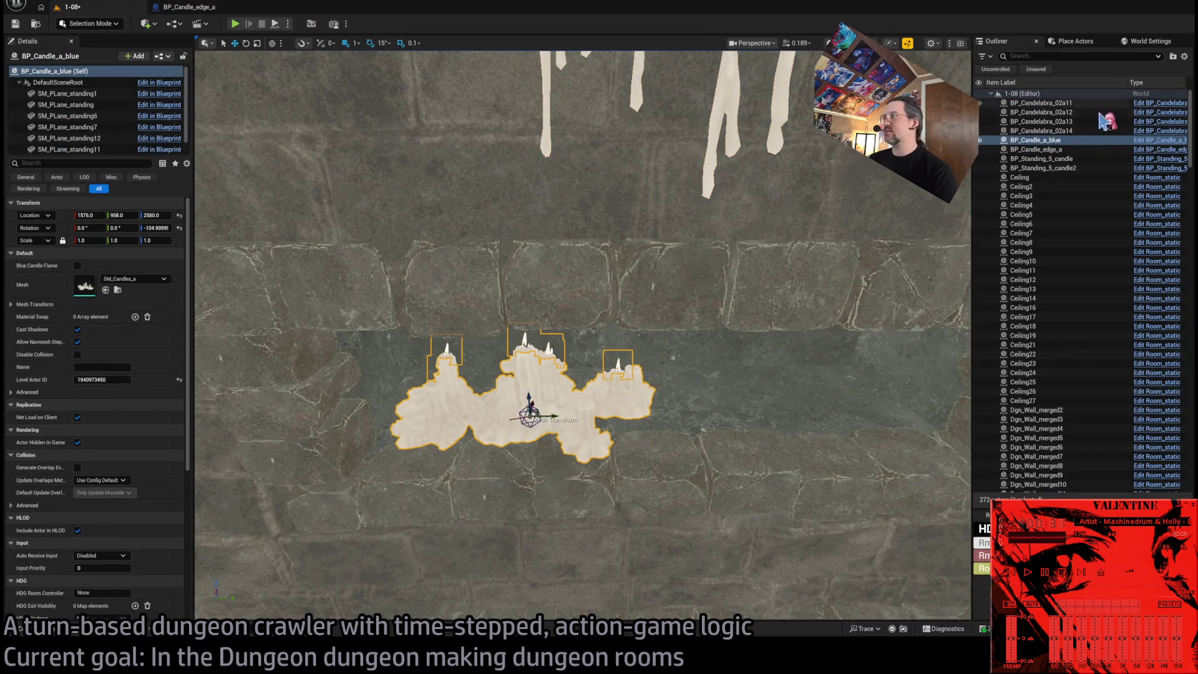
key("ctrl+e")
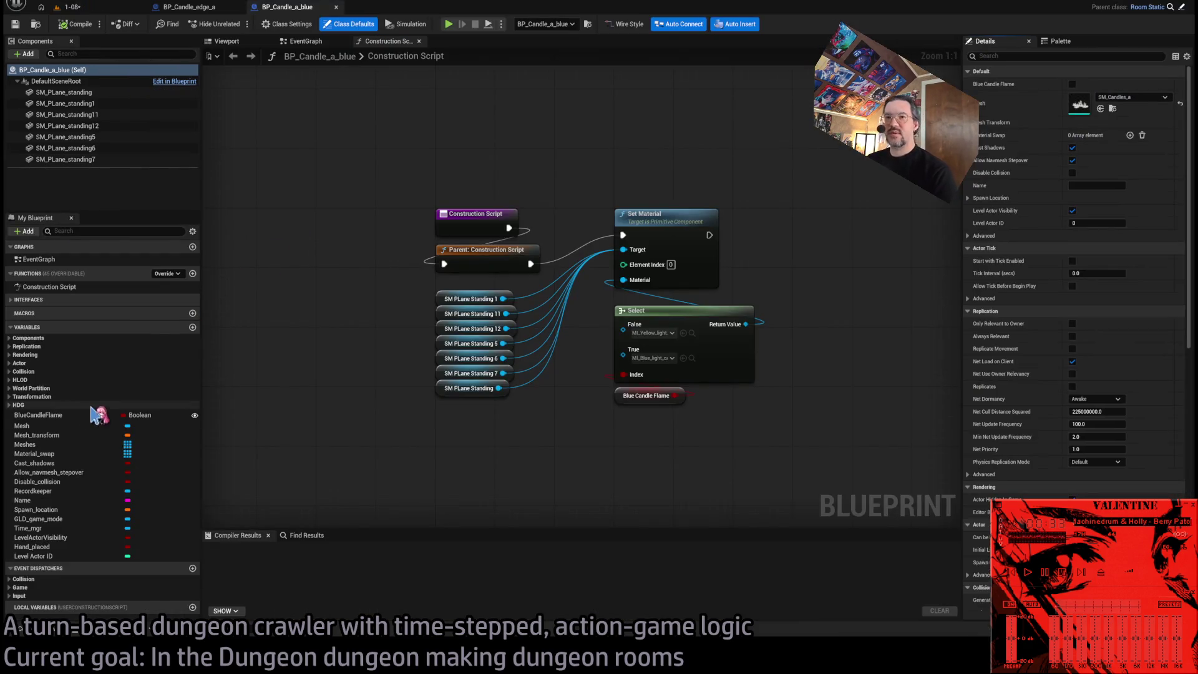
left_click(75, 415)
left_click(248, 11)
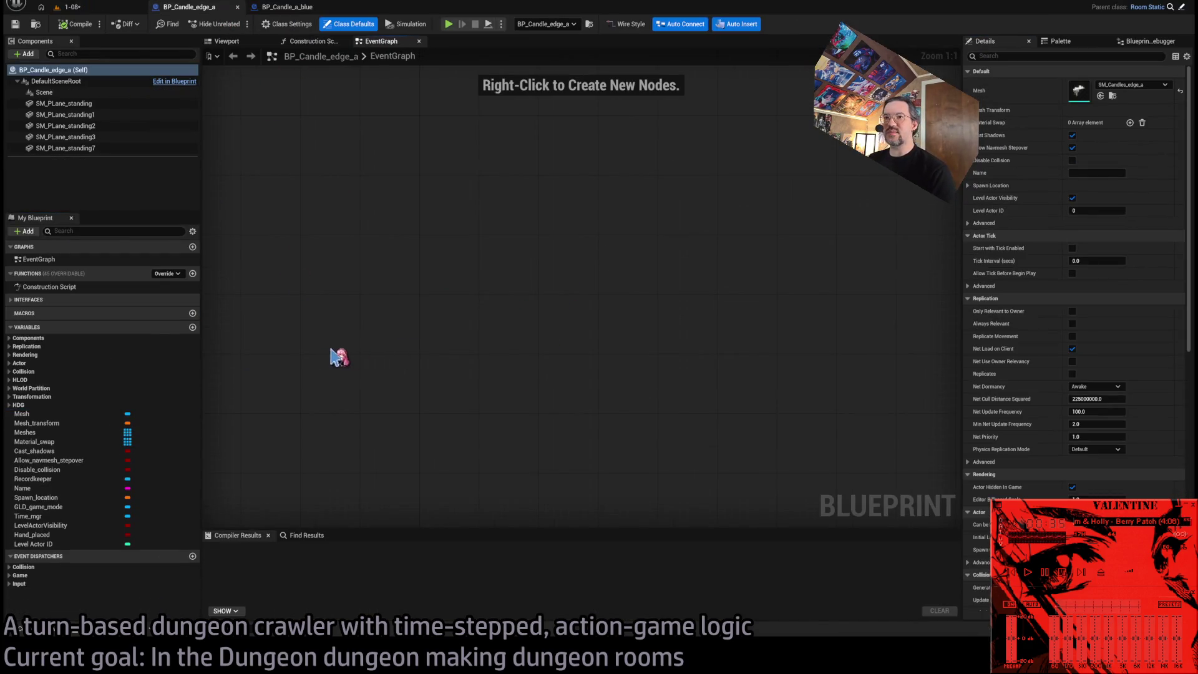
left_click(290, 9)
Paste BP_Candle_a_blue's Set Material and Select nodes into BP_Candle_edge_a's Construction Script, run after the parent.
left_click_drag(822, 172, 615, 519)
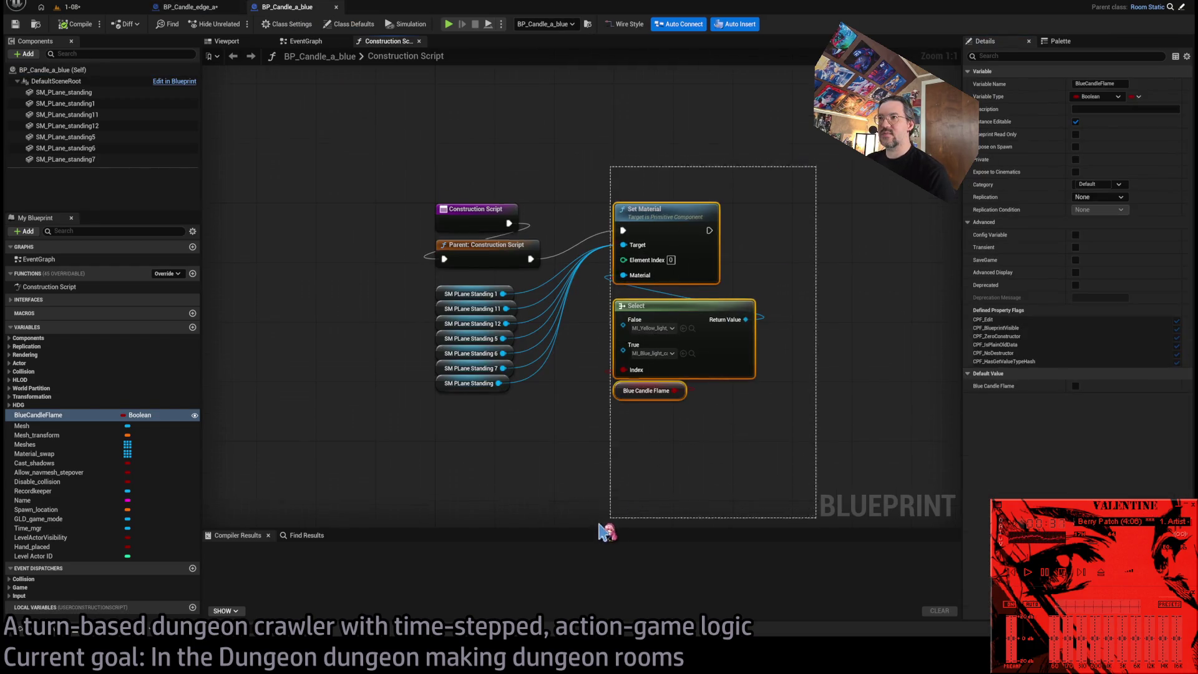
left_click_drag(543, 472, 405, 227)
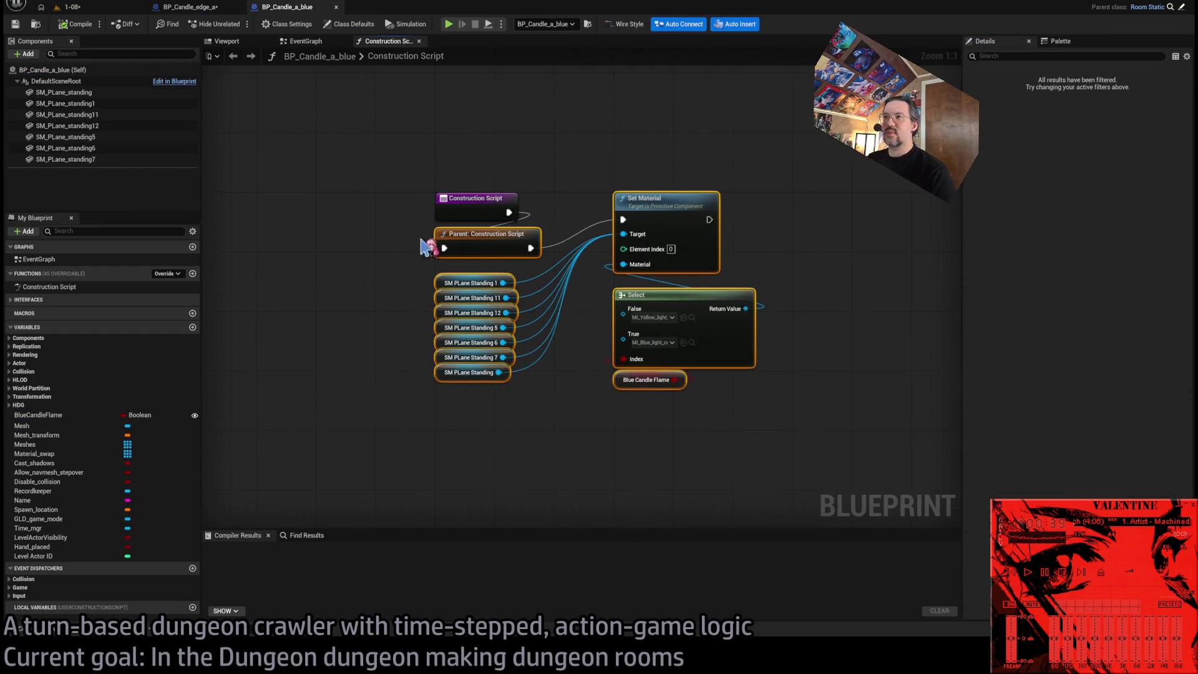
left_click(189, 7)
left_click(311, 41)
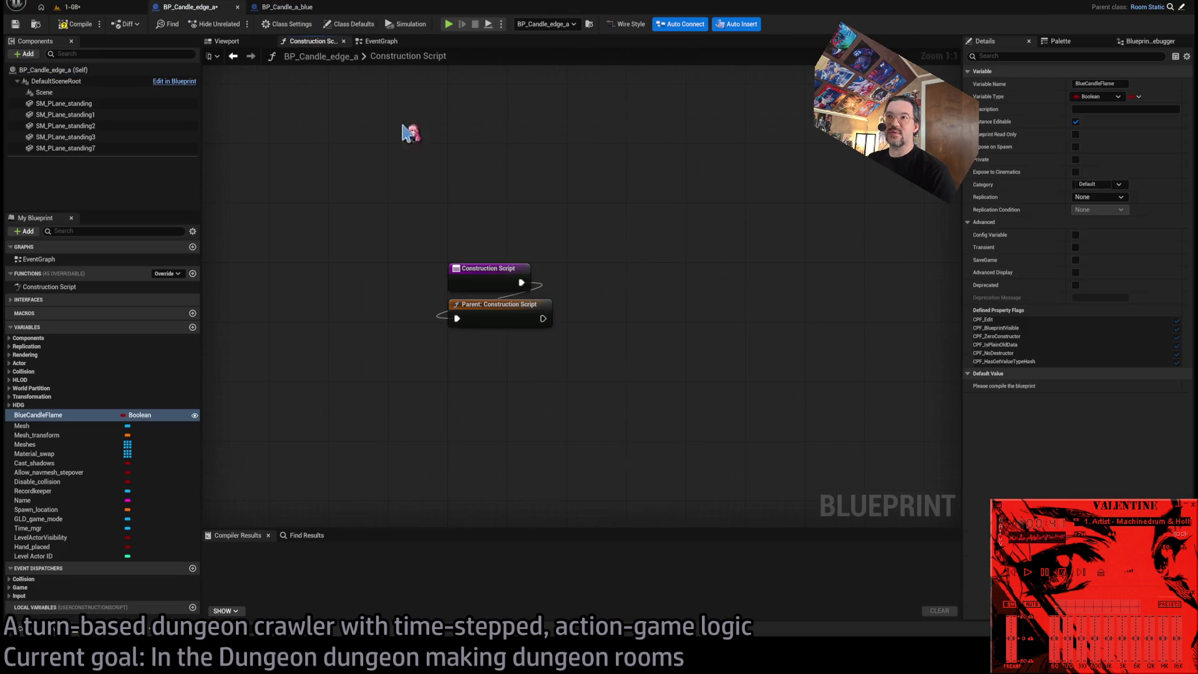
key("ctrl+v")
left_click_drag(753, 217, 683, 278)
left_click_drag(543, 318, 635, 290)
Replace the pasted plane nodes with getters for the five edge-candle SM_PLane planes, wire them, and compile.
left_click_drag(530, 506, 440, 344)
key("Delete")
left_click(63, 103)
left_click(66, 148, "shift")
mouse_move(78, 112)
left_mouse_down()
mouse_move(571, 318)
mouse_move(568, 298)
left_mouse_up()
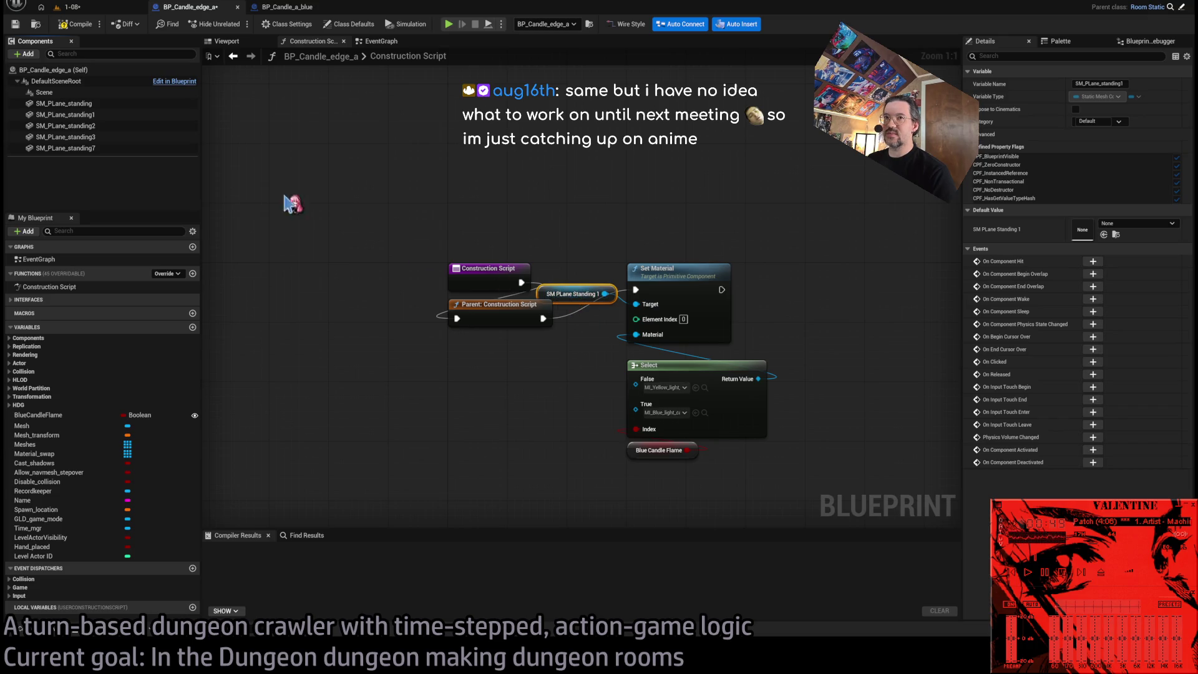
left_click(88, 145)
left_click(571, 293)
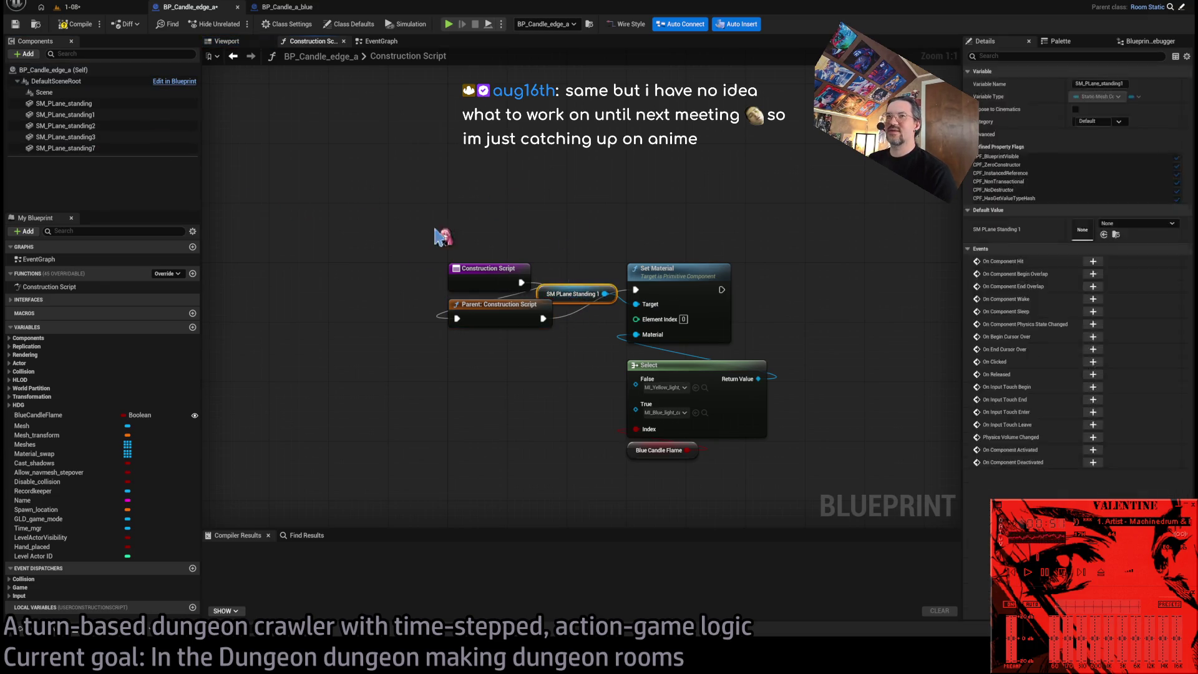
key("Delete")
left_click(66, 148)
left_click(79, 104, "shift")
mouse_move(468, 360)
left_mouse_down()
mouse_move(612, 340)
mouse_move(599, 340)
mouse_move(635, 305)
left_mouse_up()
left_click_drag(520, 426, 525, 445)
left_click(85, 23)
Back in level 1-08, slide the edge candle left and up the wall.
left_click(65, 6)
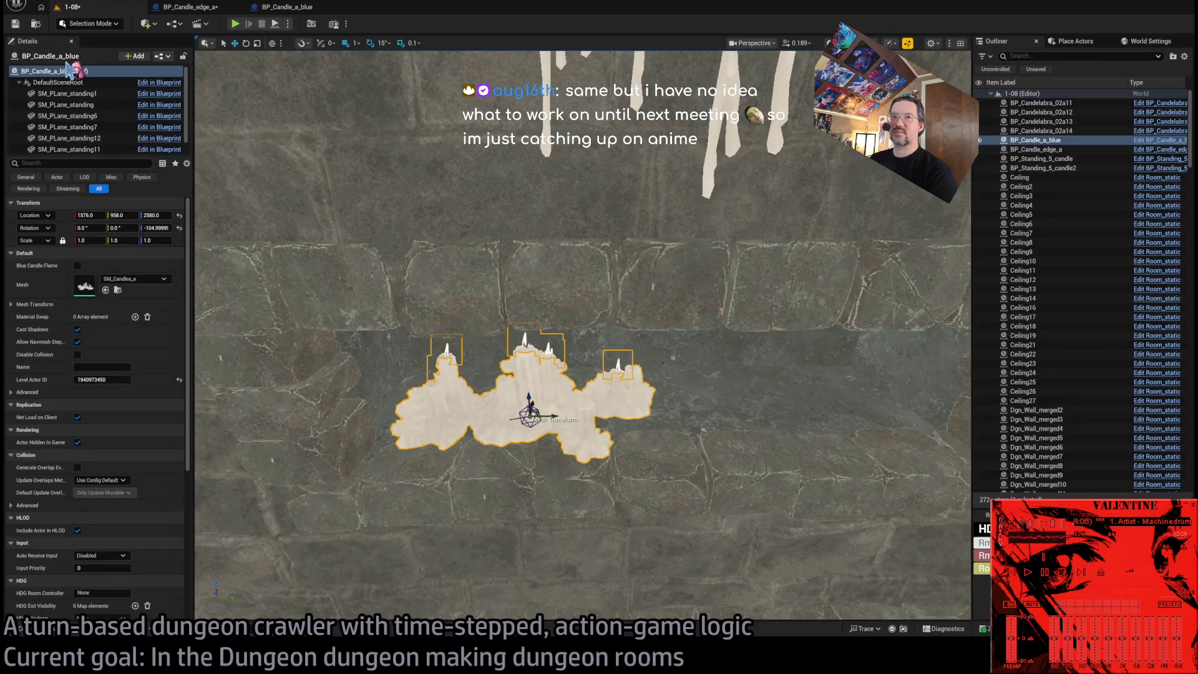
left_click(714, 156)
key("f")
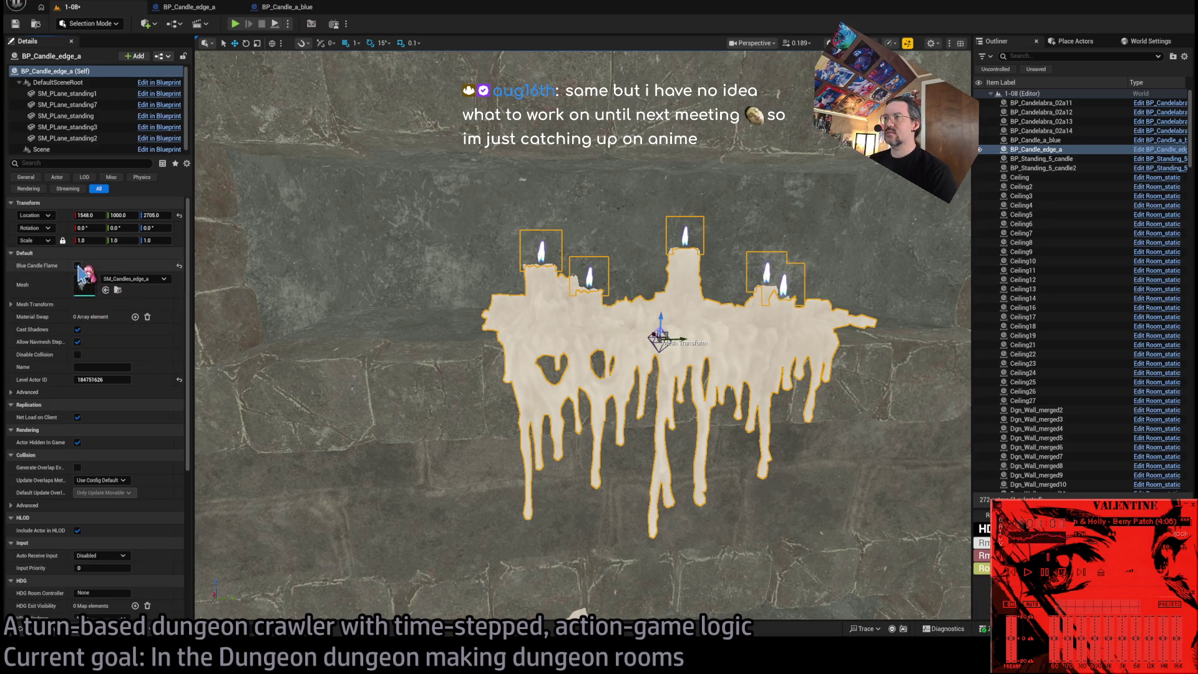
scroll(580, 348, "down", 3)
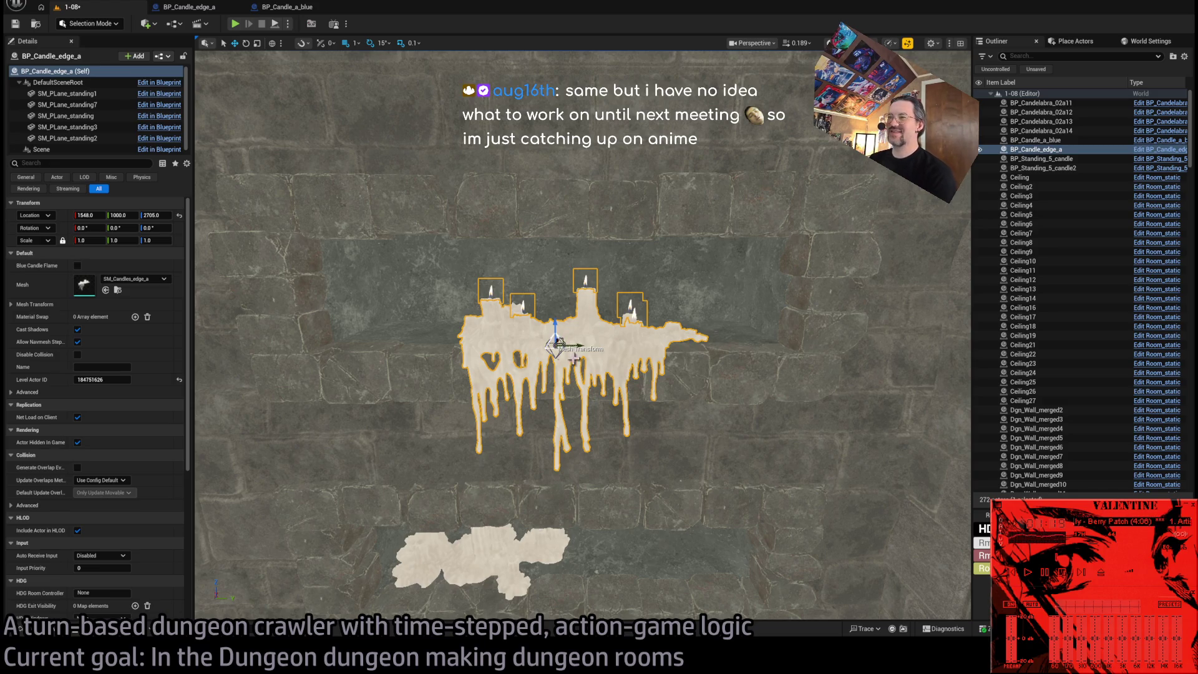
mouse_move(579, 347)
left_mouse_down()
mouse_move(405, 360)
mouse_move(598, 351)
mouse_move(463, 356)
mouse_move(446, 373)
mouse_move(671, 399)
mouse_move(368, 408)
mouse_move(727, 415)
mouse_move(506, 415)
left_mouse_up()
mouse_move(475, 329)
left_mouse_down()
mouse_move(617, 343)
mouse_move(595, 379)
mouse_move(396, 355)
mouse_move(595, 358)
left_mouse_up()
Select the dripping wax candle shelf and slide it along the wall.
left_click(492, 555)
key("f")
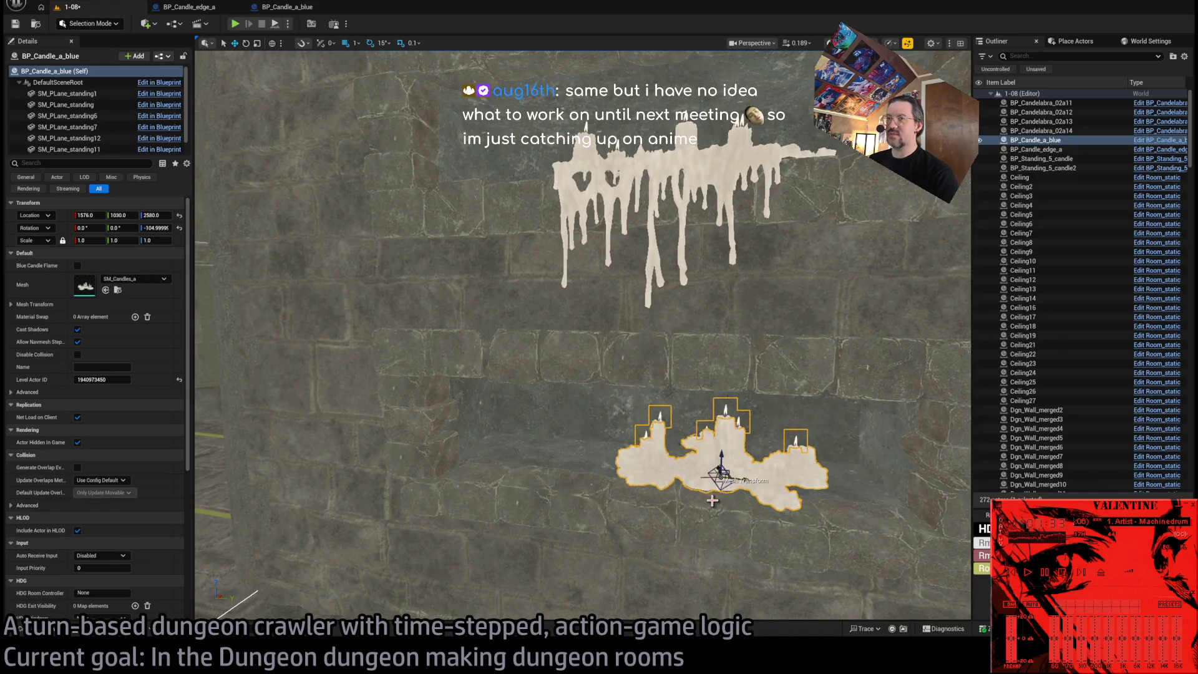
double_click(1036, 149)
key("f")
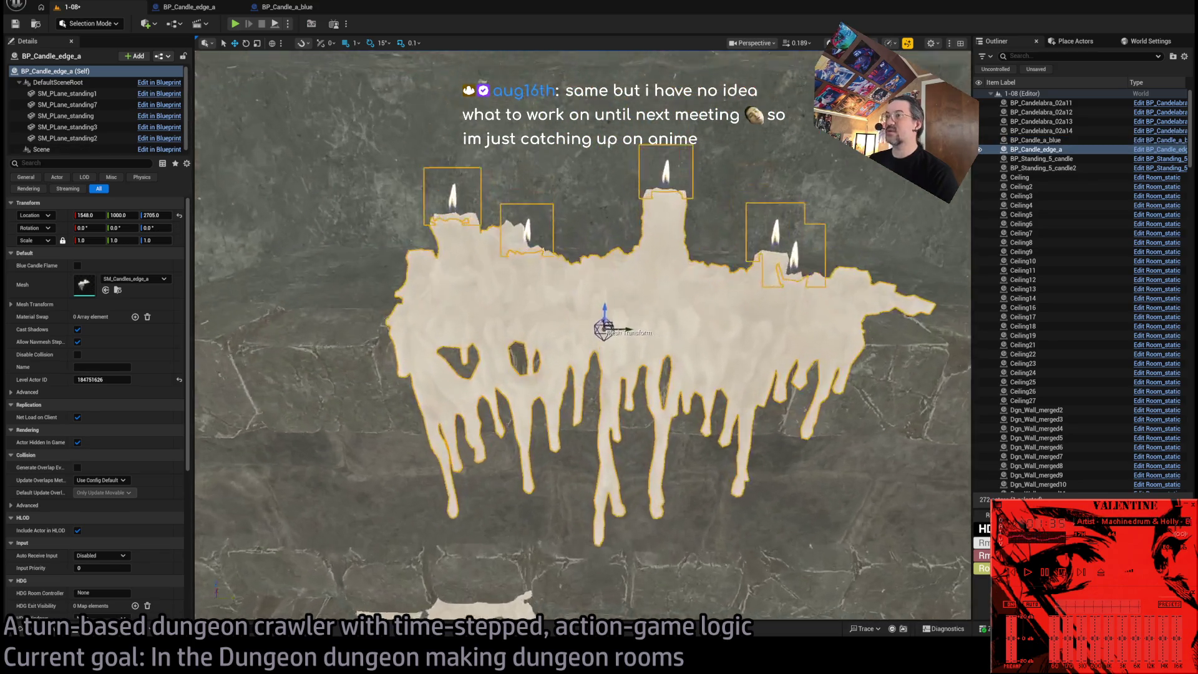
mouse_move(482, 377)
left_mouse_down()
mouse_move(682, 383)
mouse_move(707, 370)
mouse_move(571, 380)
mouse_move(663, 404)
left_mouse_up()
left_click(601, 363)
left_click(626, 354)
left_click(622, 370)
left_click(622, 369)
left_click_drag(607, 380, 814, 394)
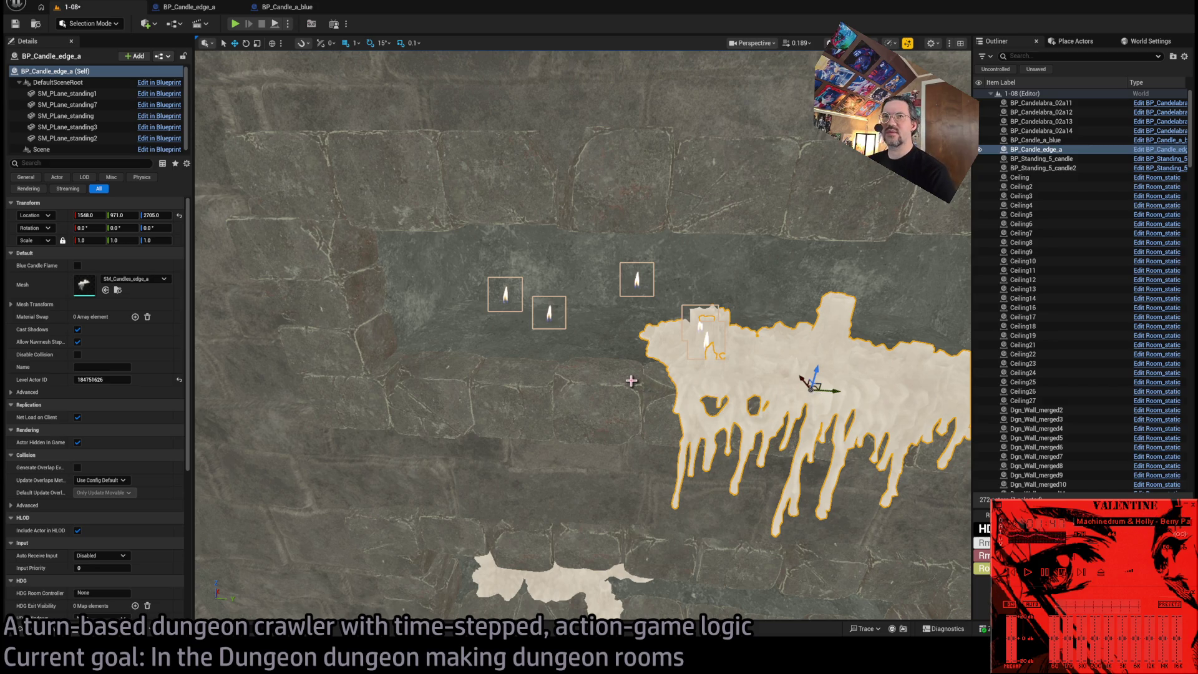
Reselect and frame the shelf at Location Y 971, then bring up the Content Drawer.
key("Escape")
left_click(811, 380)
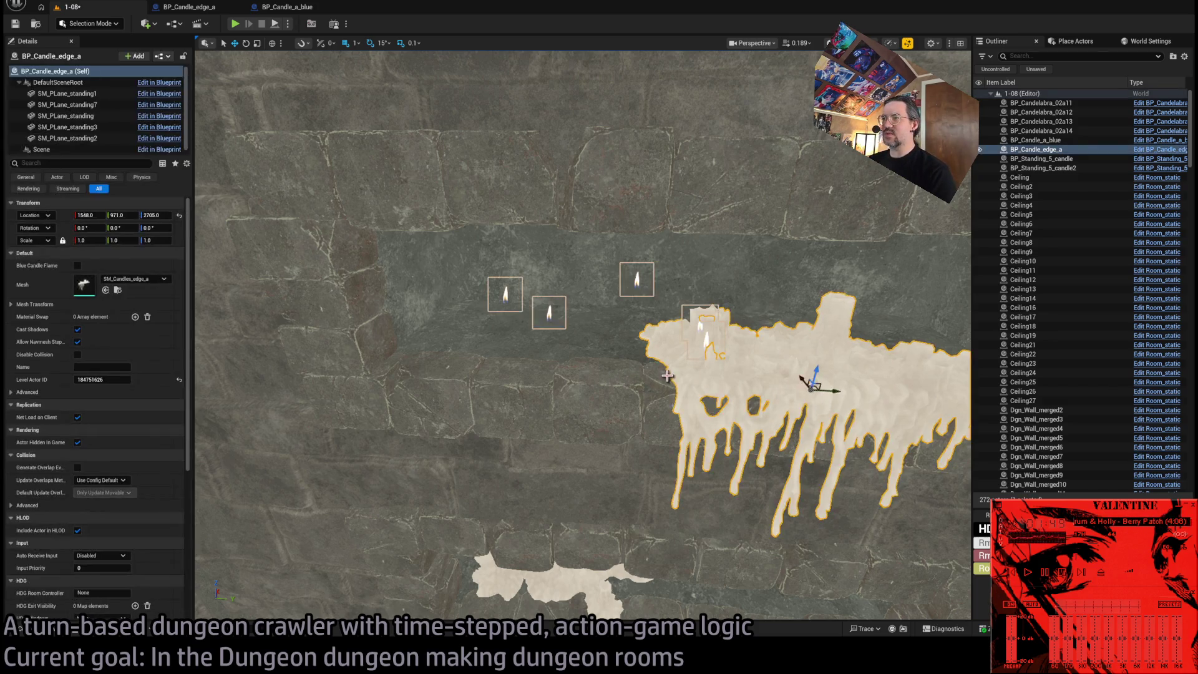
key("f")
left_click(567, 348)
left_click(538, 333)
key("f")
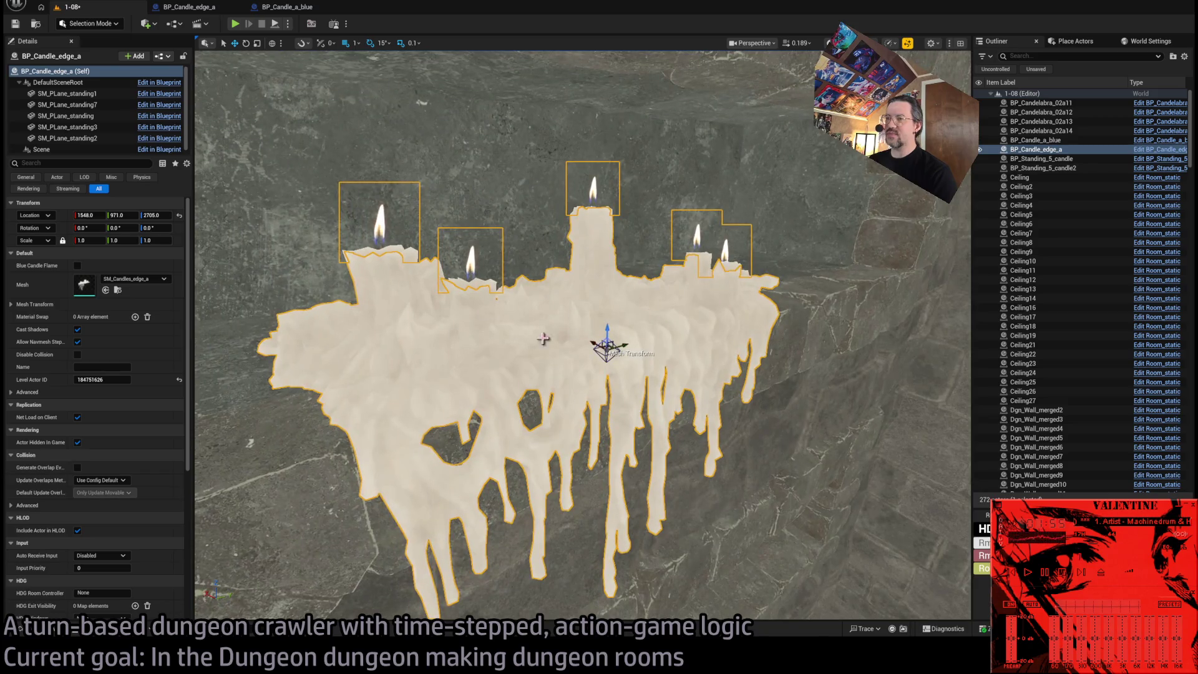
scroll(577, 331, "down", 3)
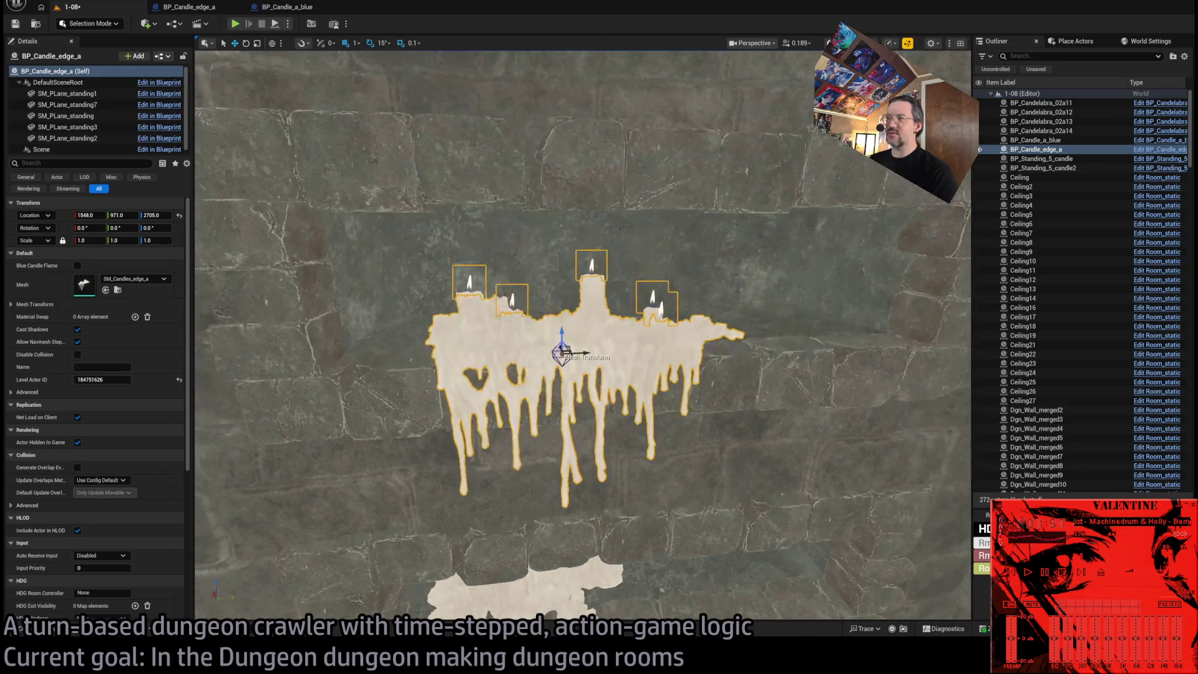
scroll(583, 335, "up", 2)
key("ctrl+space")
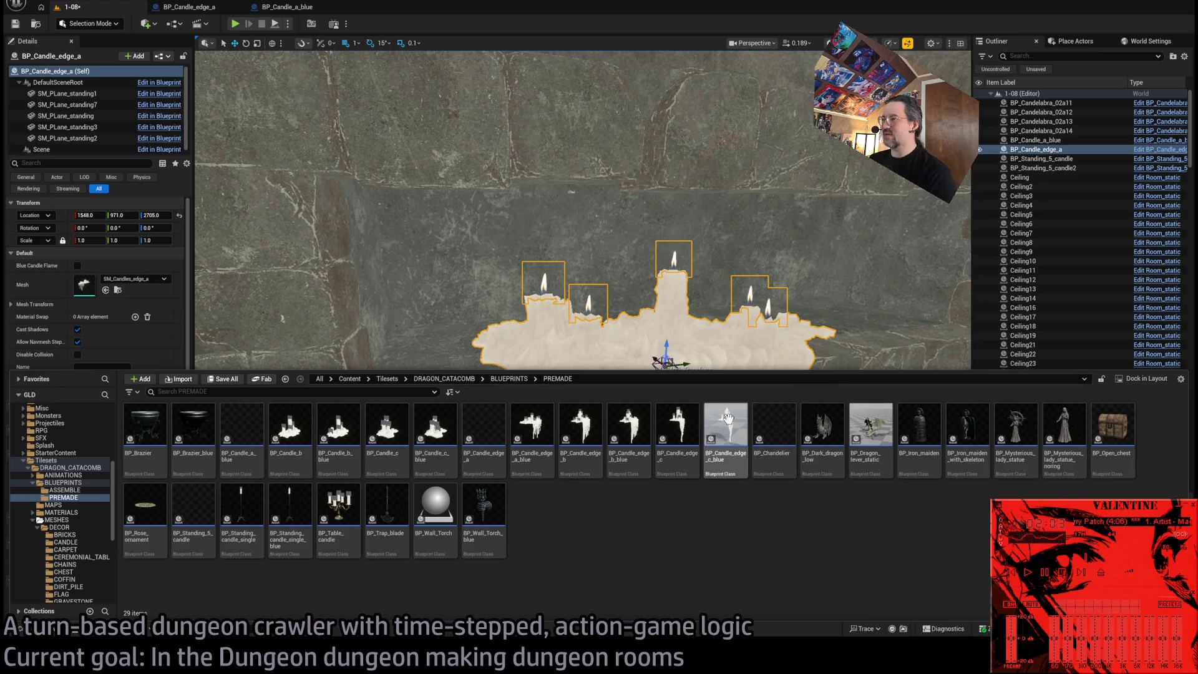
key("ctrl+space")
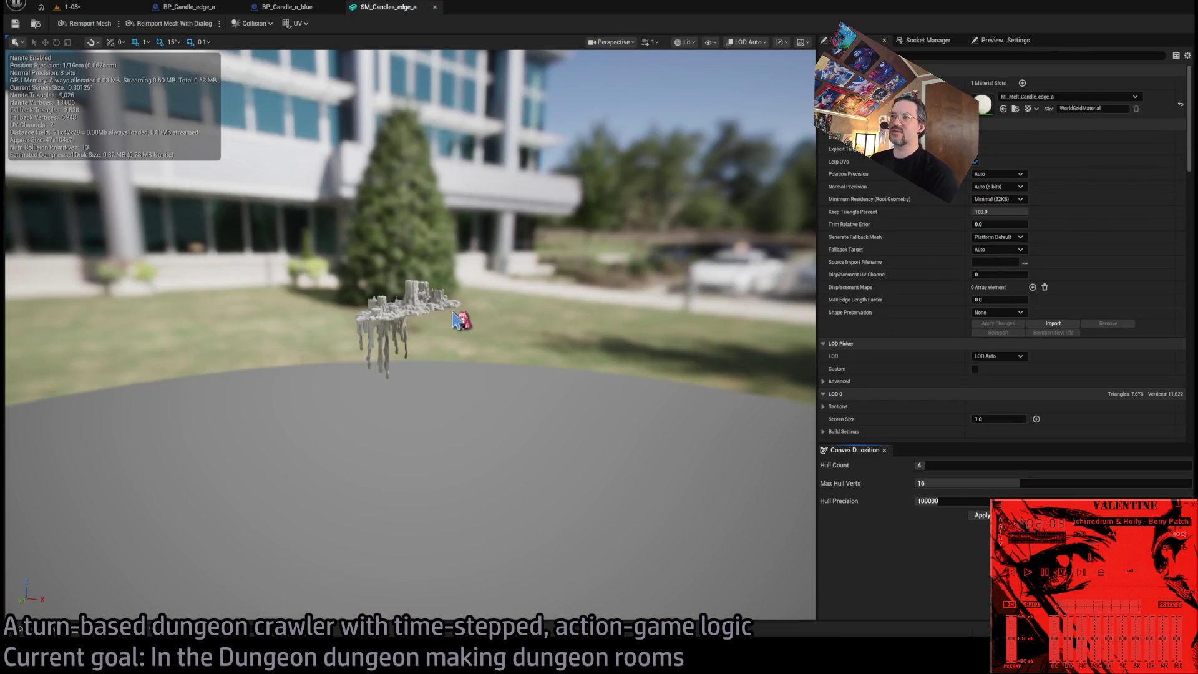
scroll(461, 321, "up", 8)
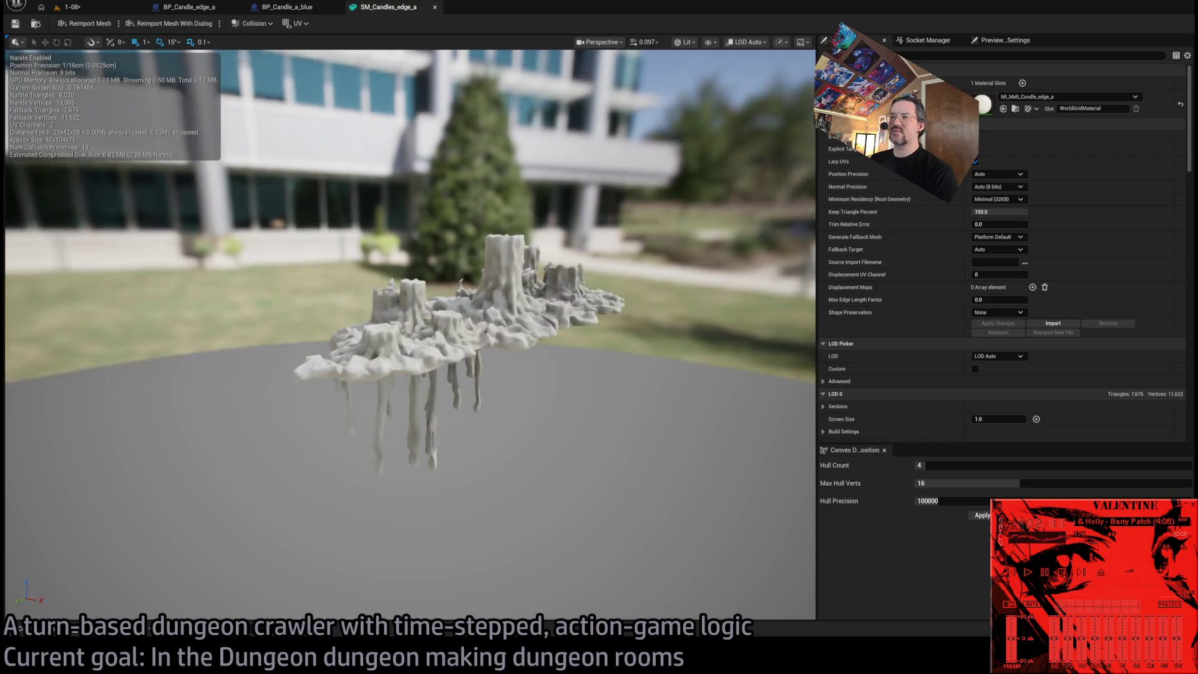
scroll(409, 333, "up", 6)
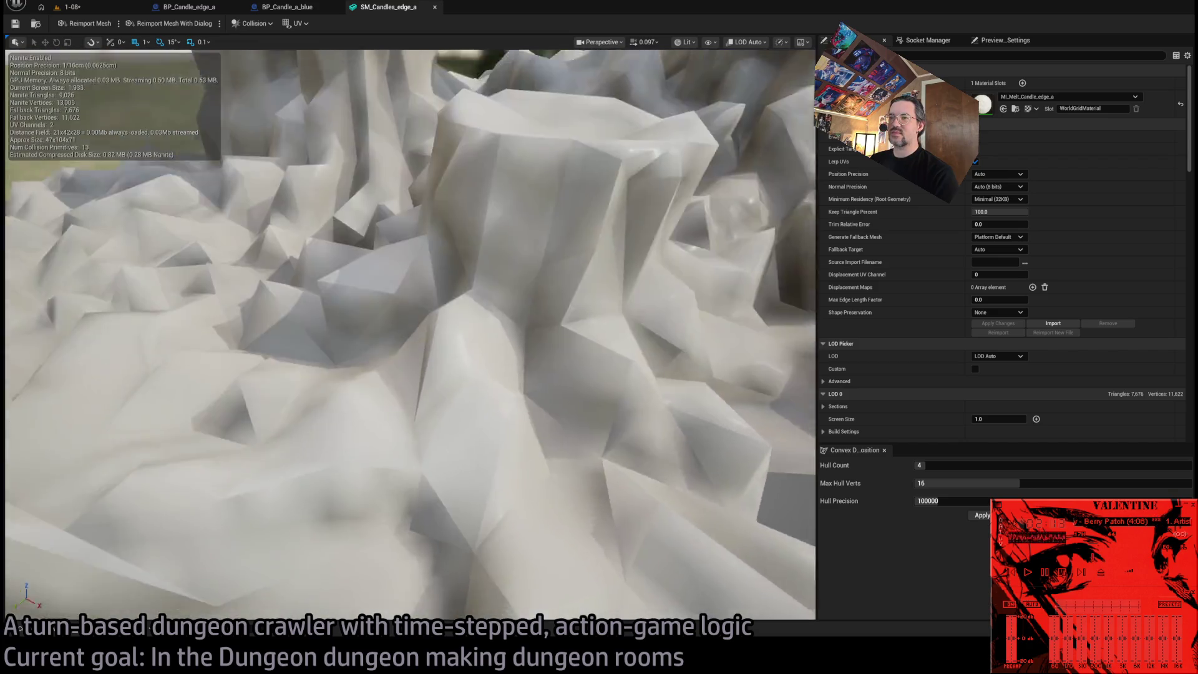
scroll(410, 334, "down", 2)
left_click_drag(410, 334, 399, 402)
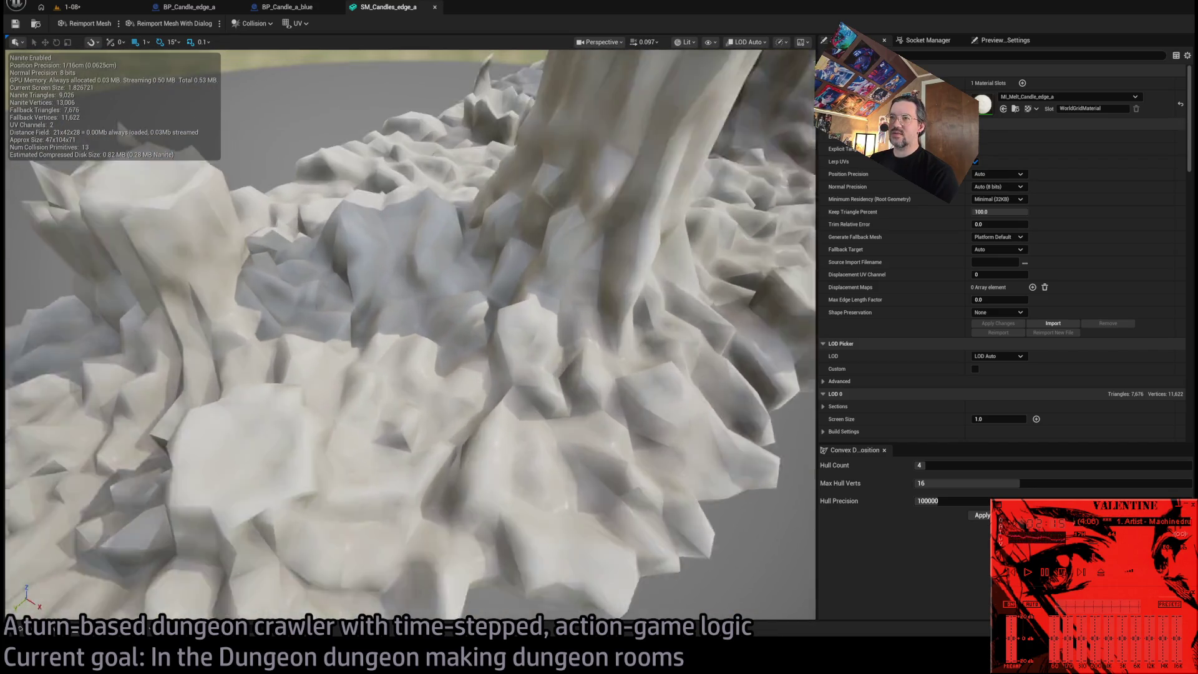
scroll(410, 334, "down", 10)
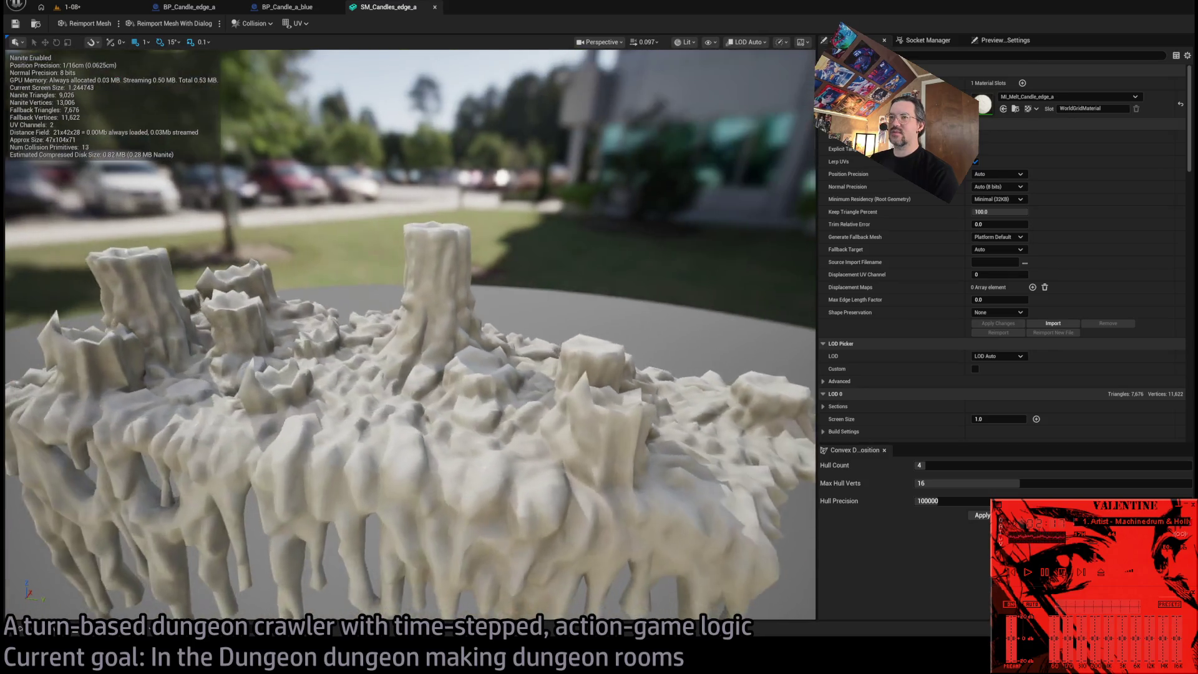
scroll(410, 334, "up", 6)
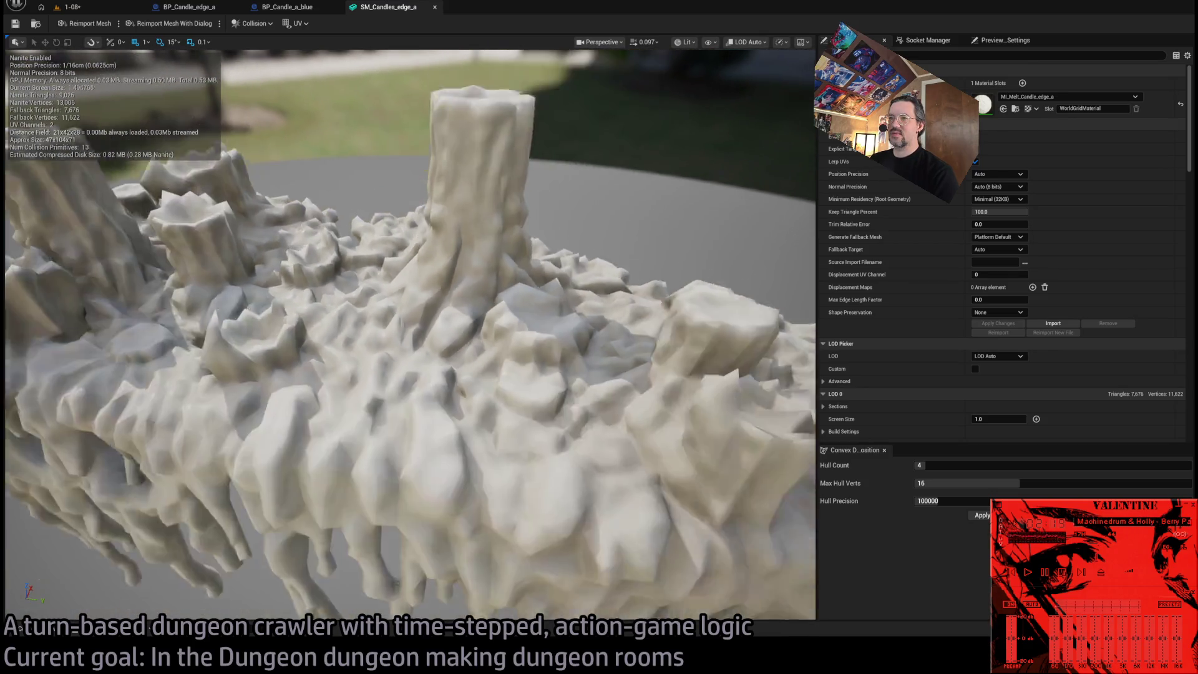
mouse_move(459, 303)
left_mouse_down()
mouse_move(436, 300)
mouse_move(475, 293)
mouse_move(449, 306)
mouse_move(460, 302)
mouse_move(275, 107)
left_mouse_up()
middle_click(404, 9)
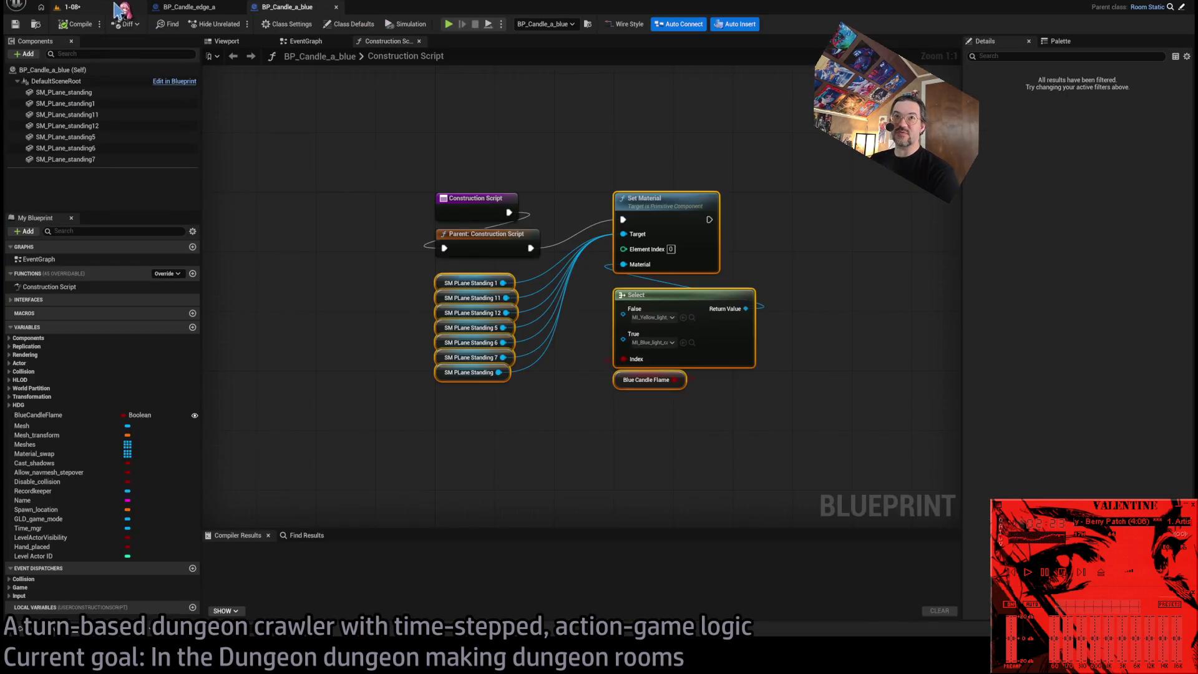
left_click(68, 7)
scroll(604, 358, "down", 5)
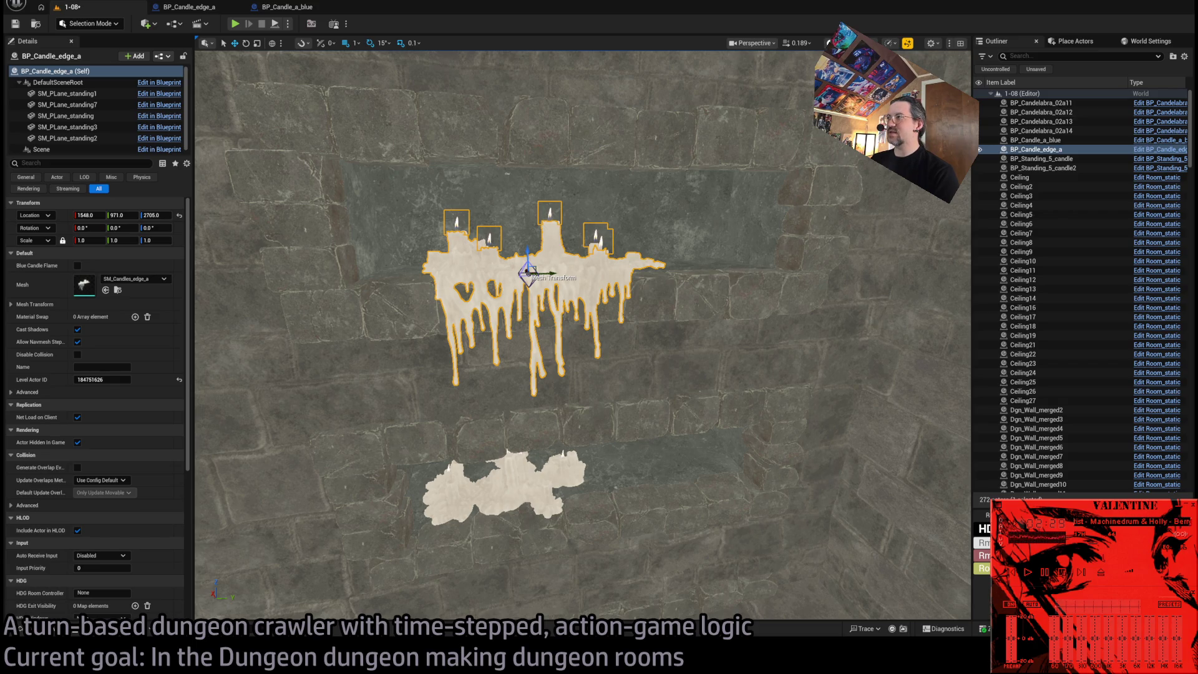
In Lit view, enable Blue Candle Flame on the lower BP_Candle_a_blue cluster.
key("alt+4")
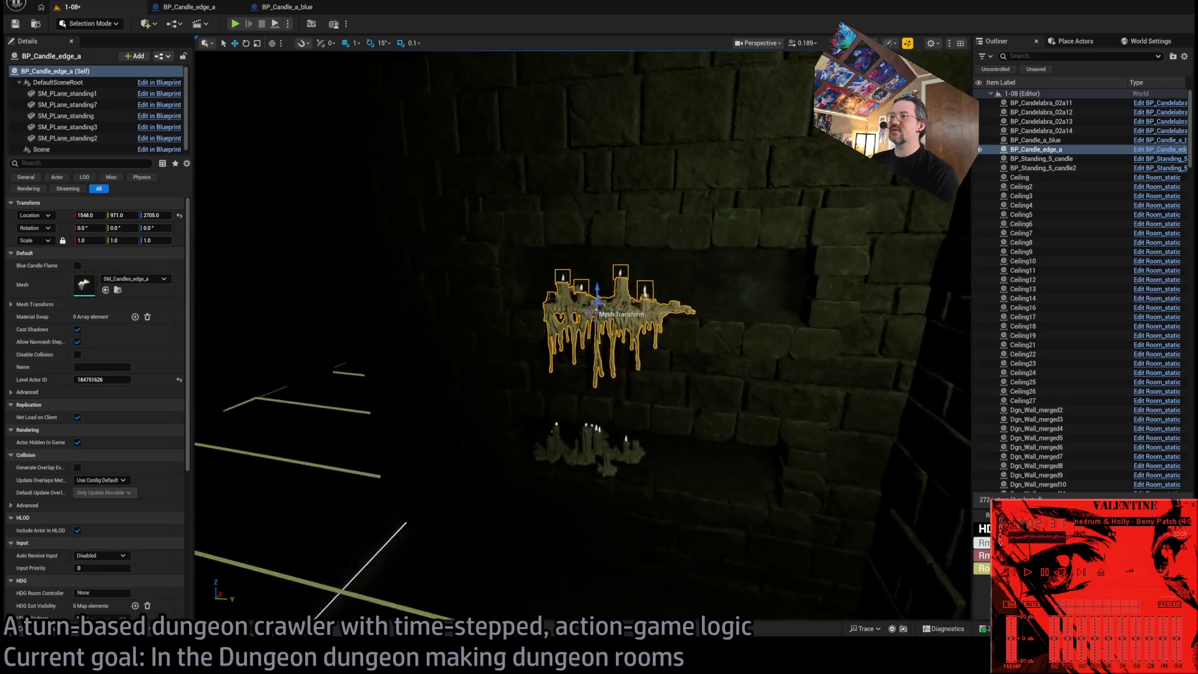
key("f")
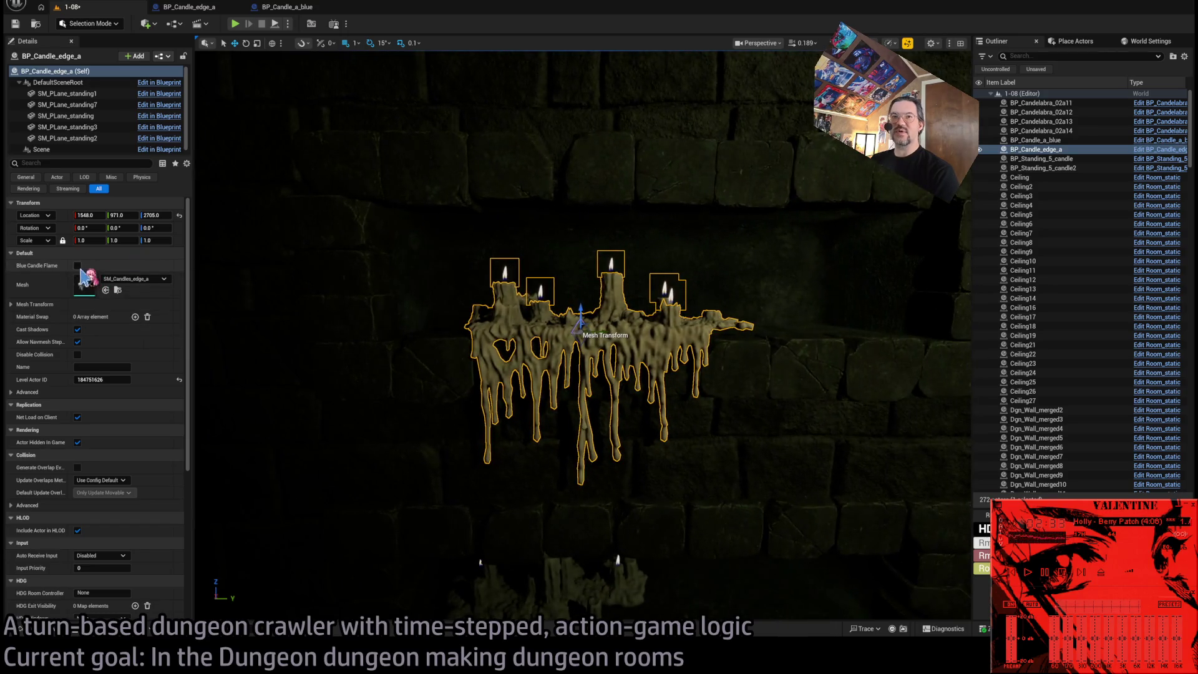
left_click(537, 440)
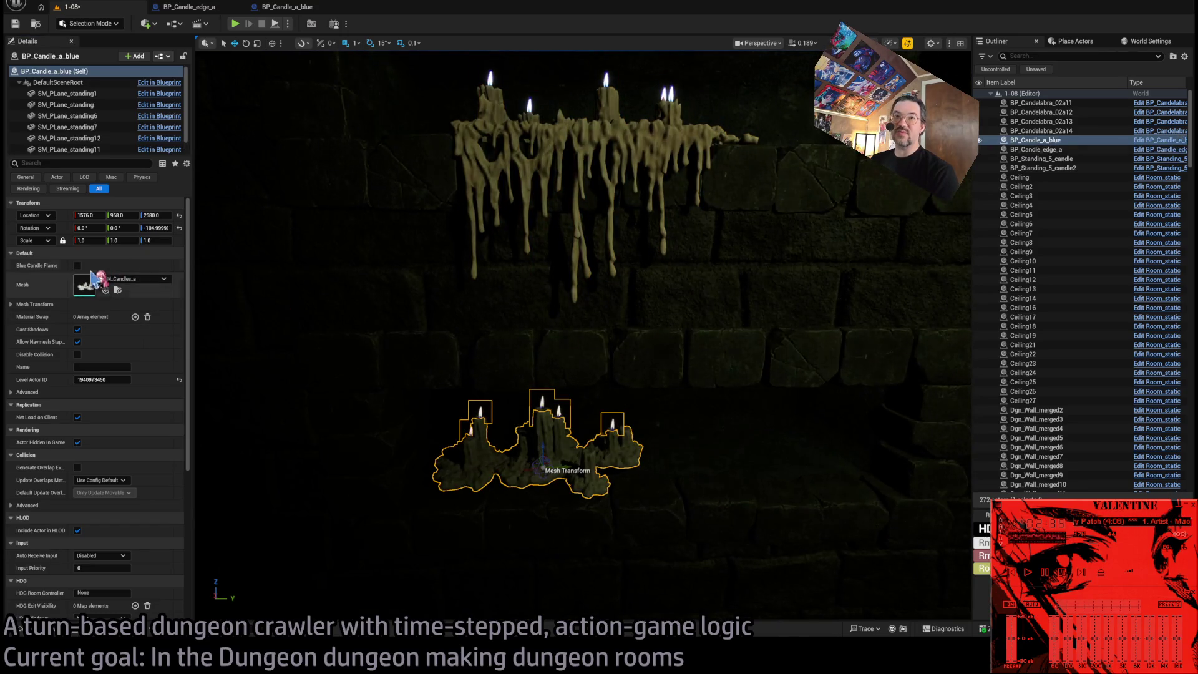
left_click(78, 265)
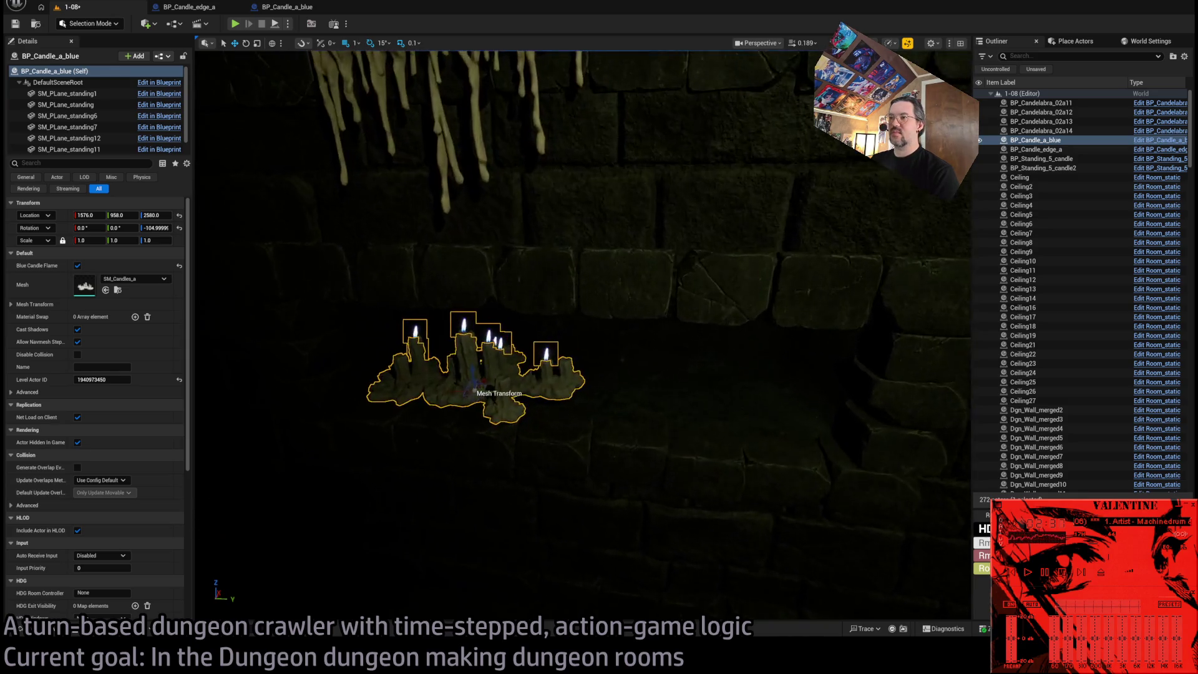
key("alt+3")
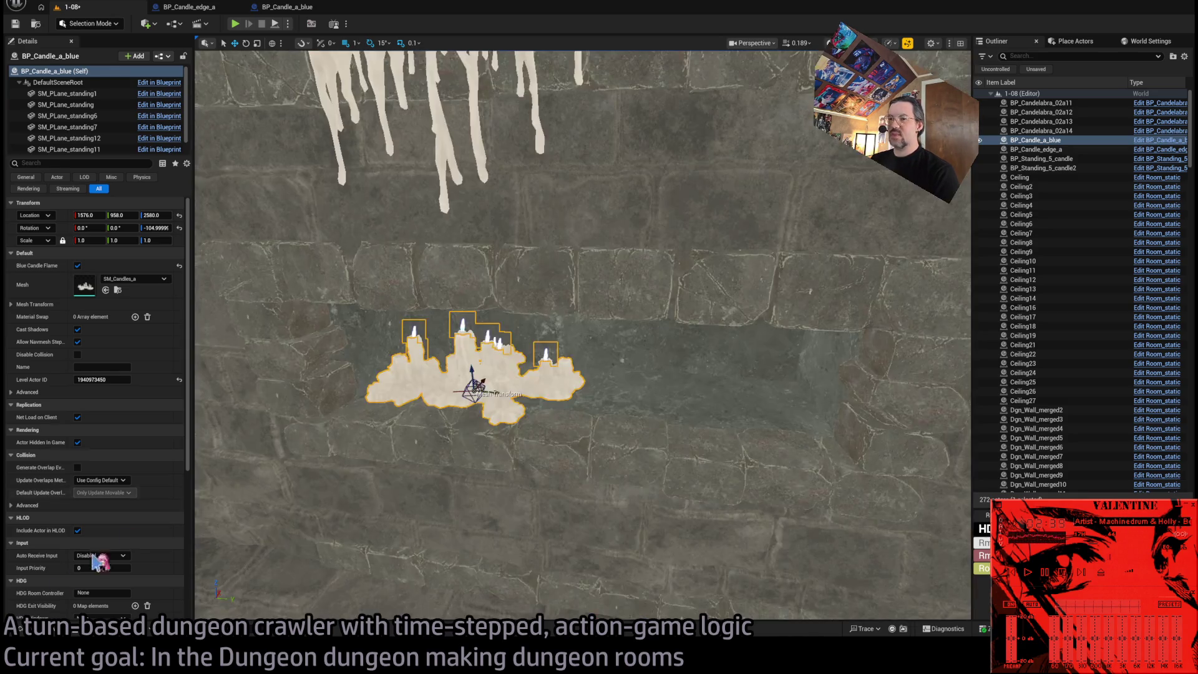
Place an extra dripping candle shelf from the Content Drawer, then delete it.
left_click(38, 628)
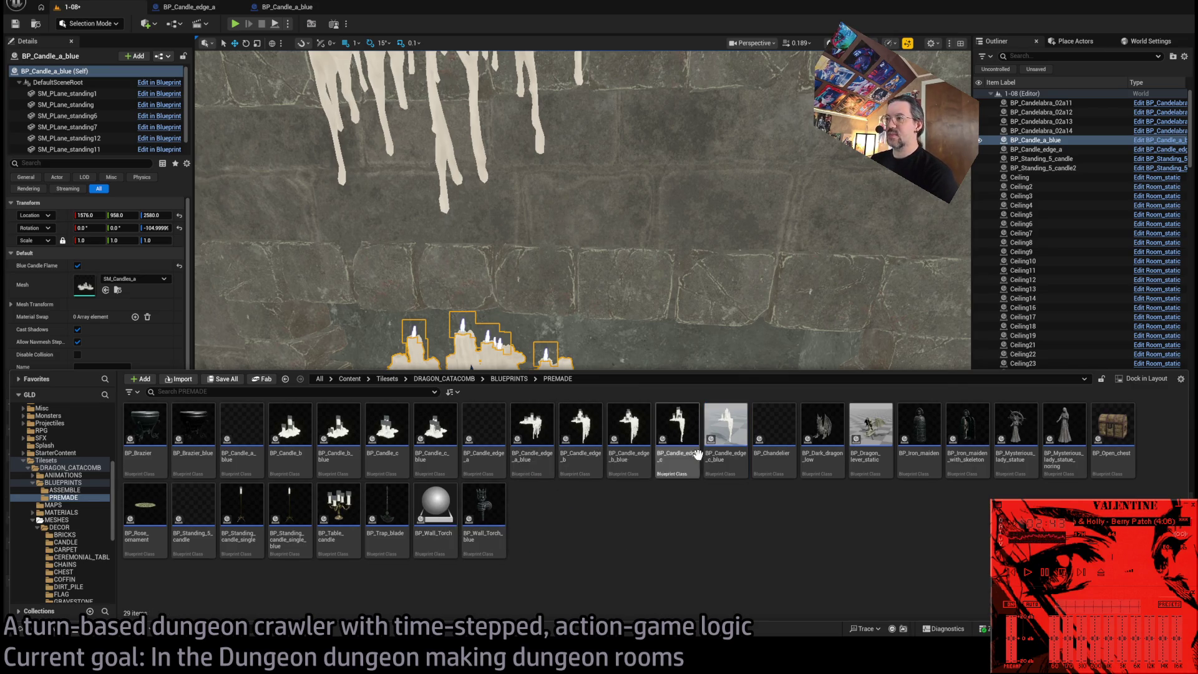
left_click(478, 130)
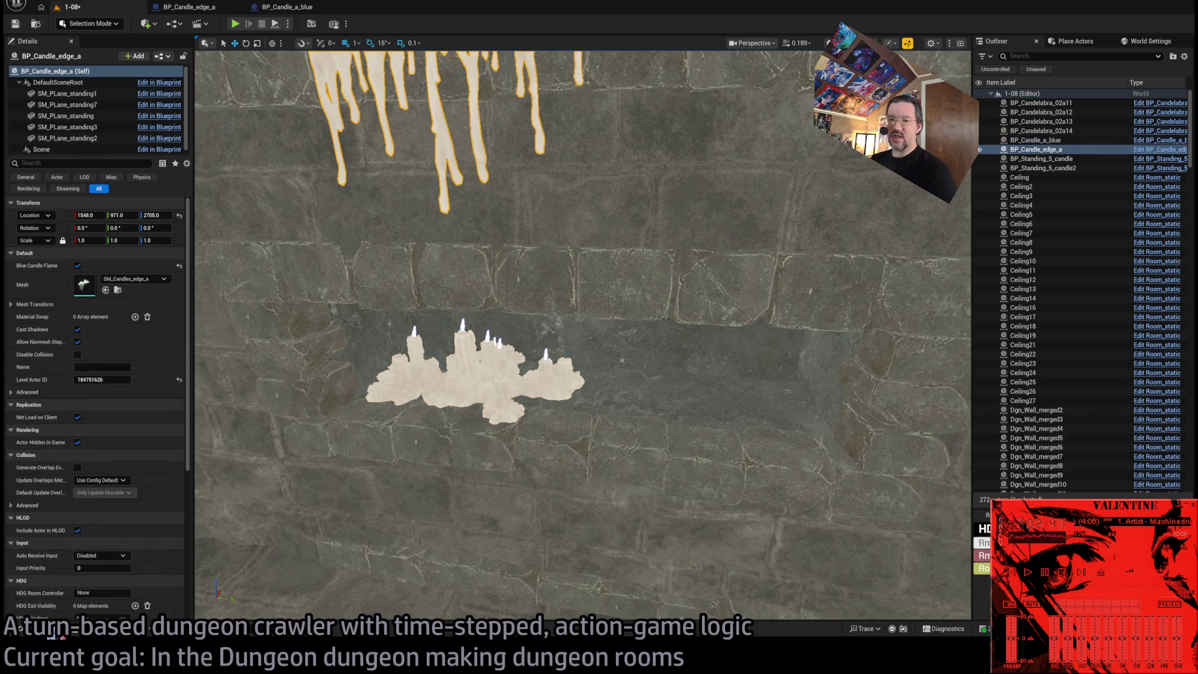
left_click(50, 629)
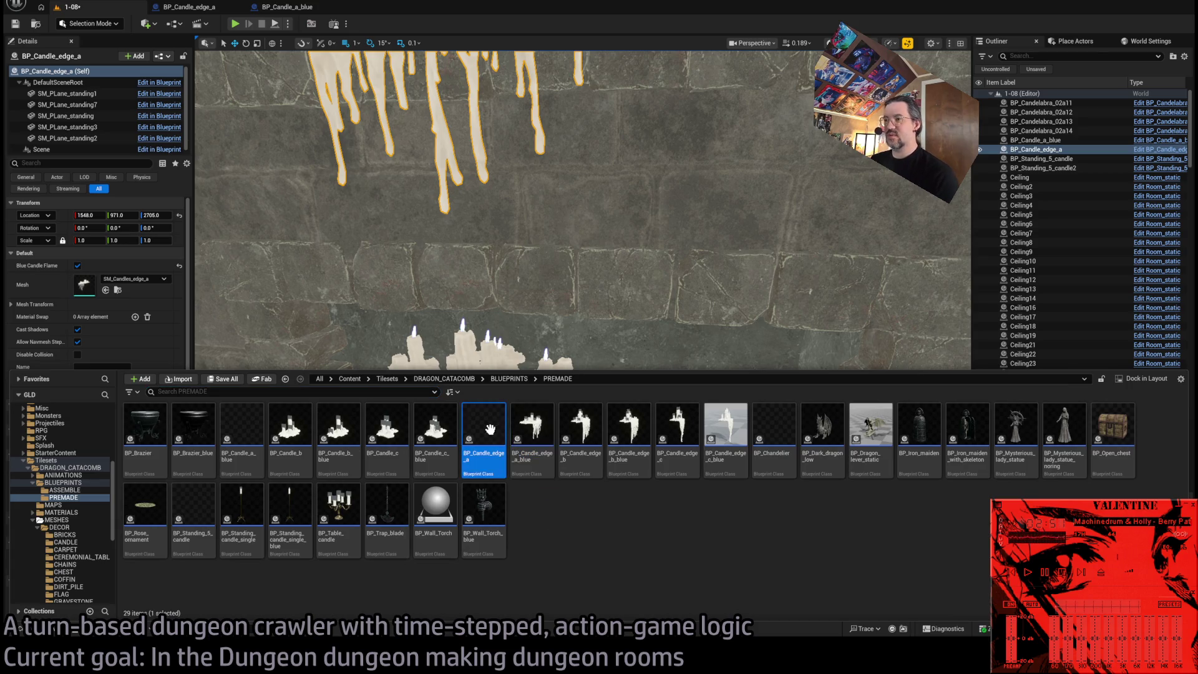
mouse_move(484, 437)
left_mouse_down()
mouse_move(300, 308)
mouse_move(303, 341)
left_mouse_up()
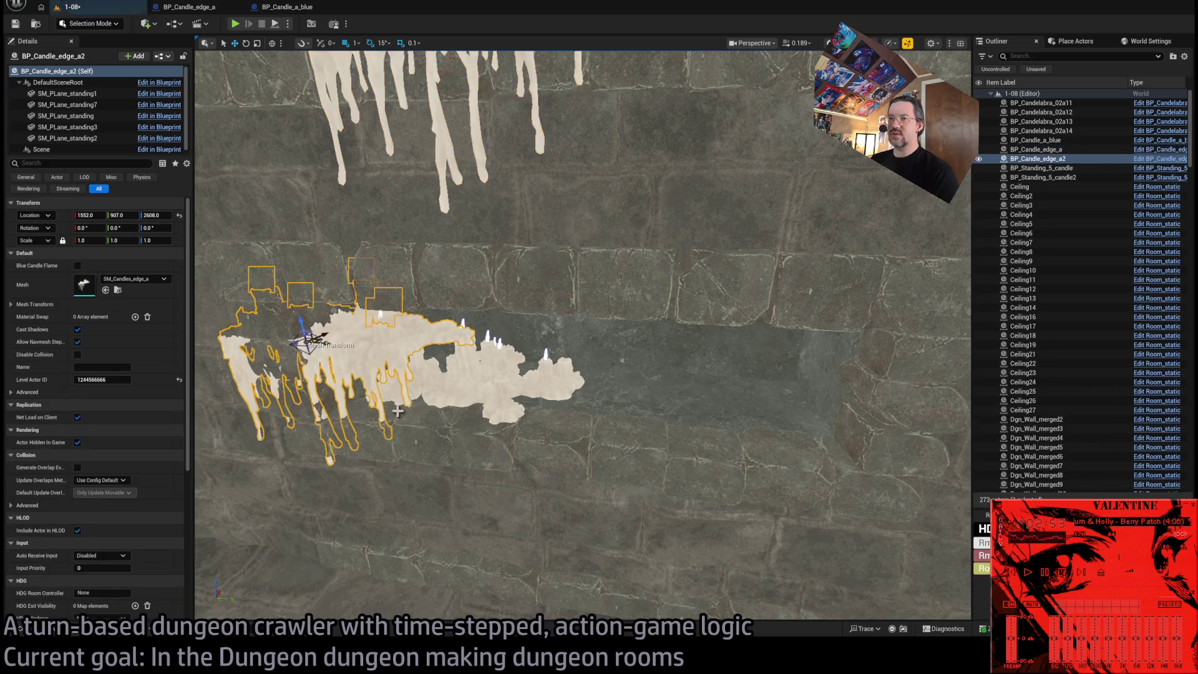
key("Delete")
key("ctrl+space")
Place BP_Candle_edge_c_blue to the right of the lower candles and frame it.
left_click(533, 427)
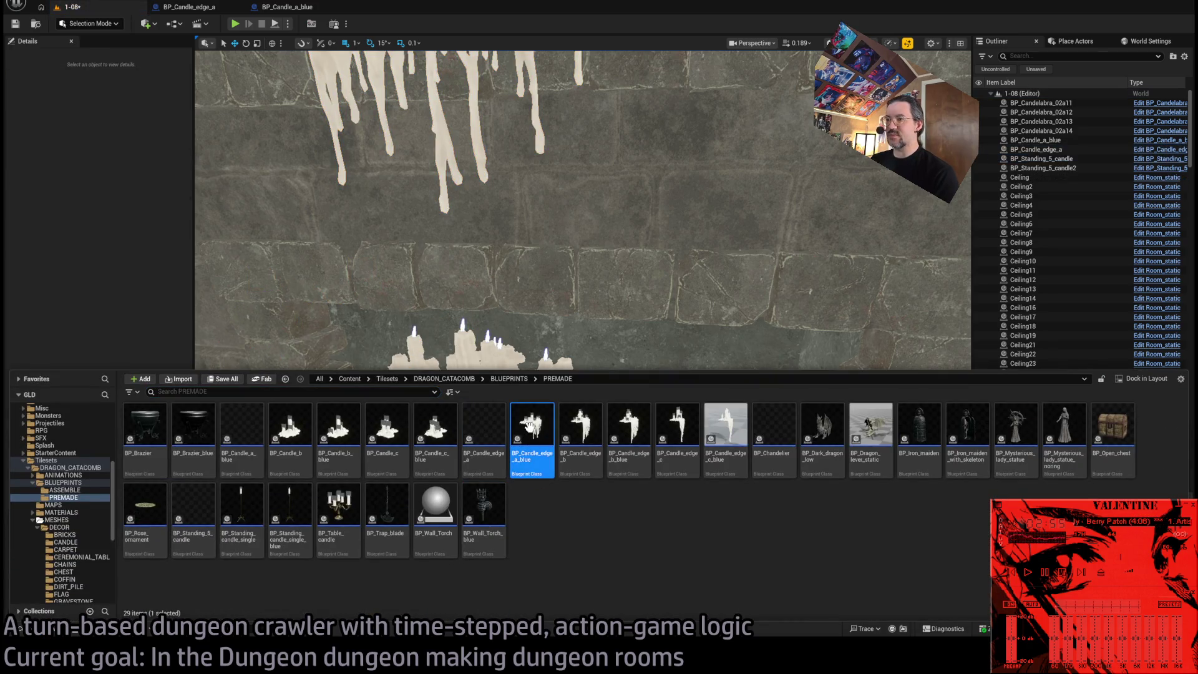
left_click_drag(535, 423, 546, 435)
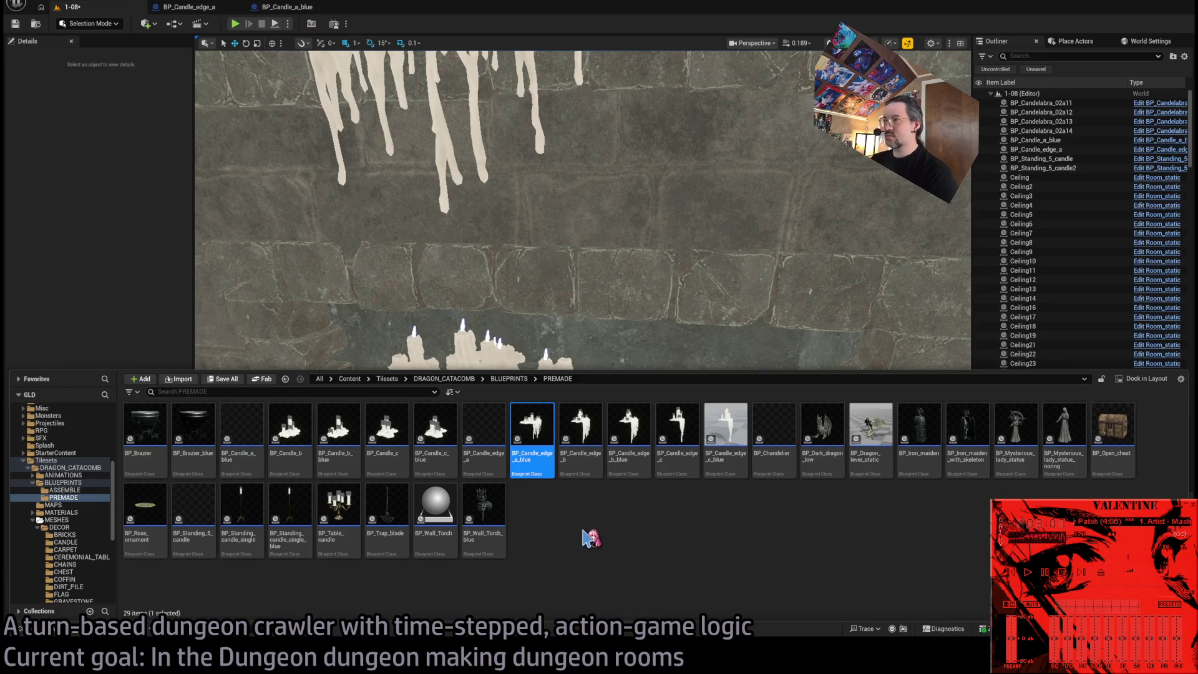
key("ctrl+space")
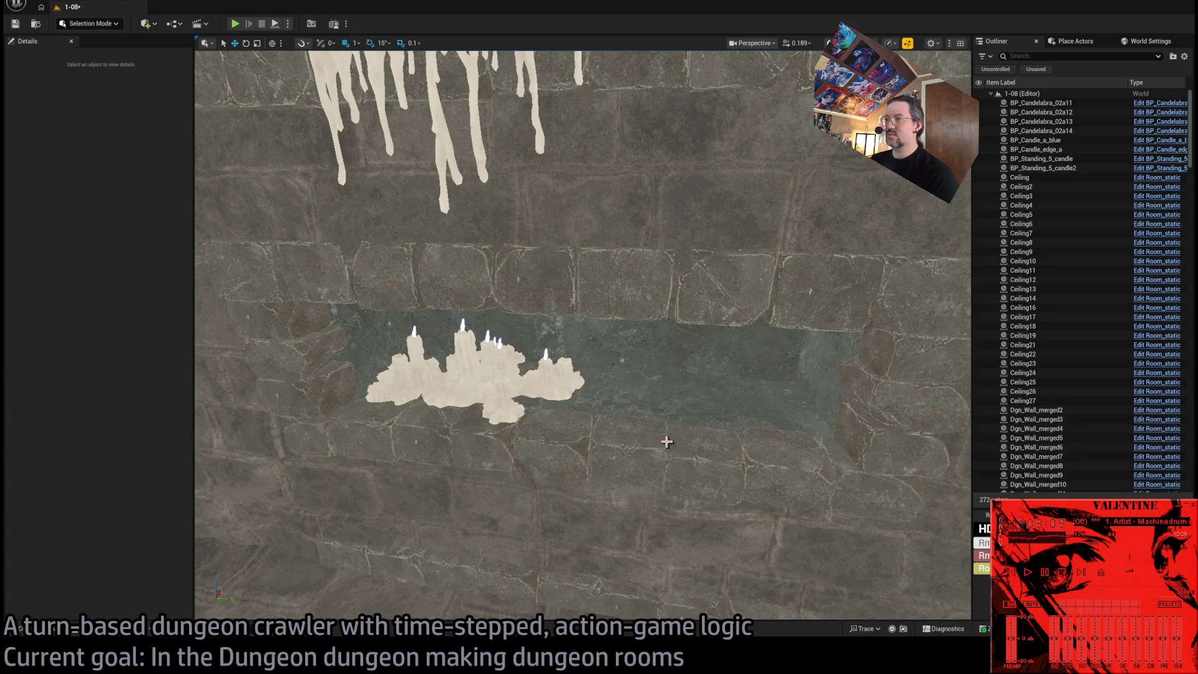
scroll(389, 564, "down", 5)
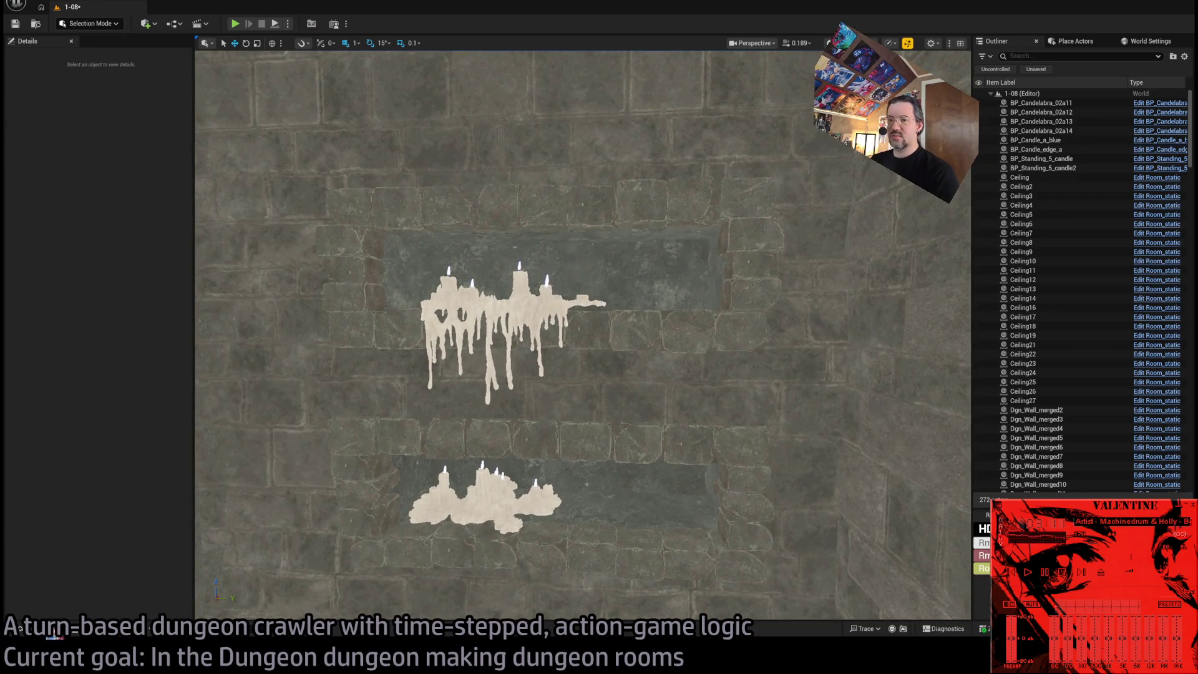
left_click(20, 628)
mouse_move(676, 424)
left_mouse_down()
mouse_move(649, 337)
mouse_move(664, 296)
mouse_move(647, 347)
mouse_move(637, 552)
left_mouse_up()
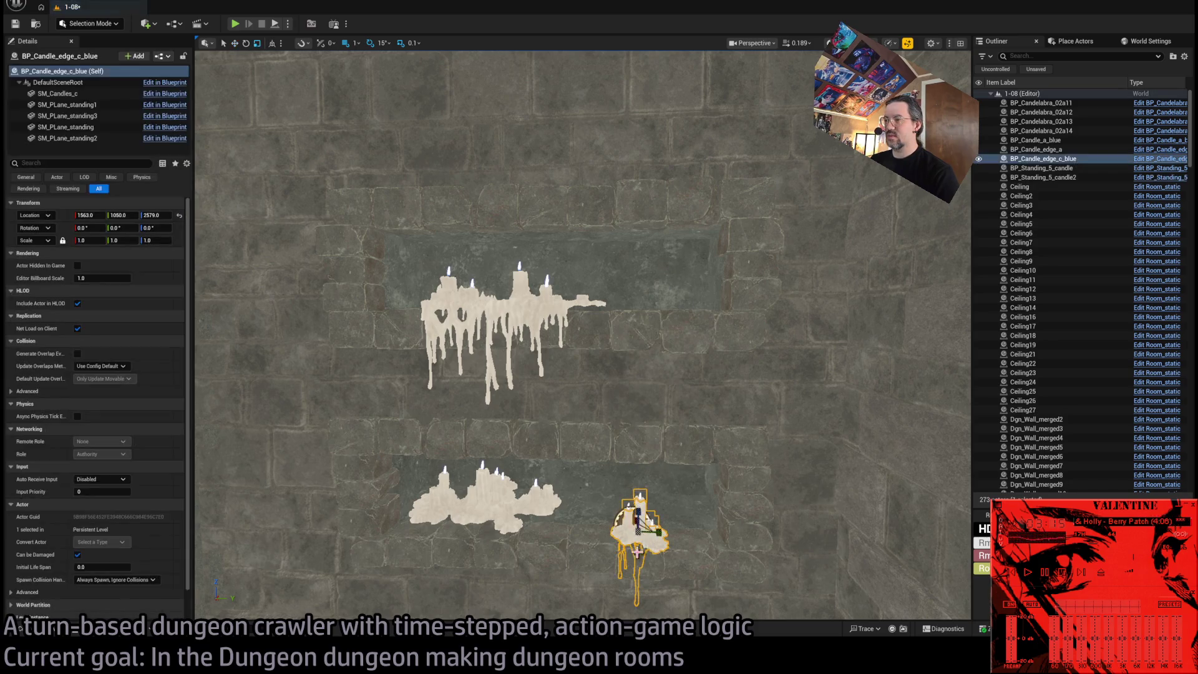
key("f")
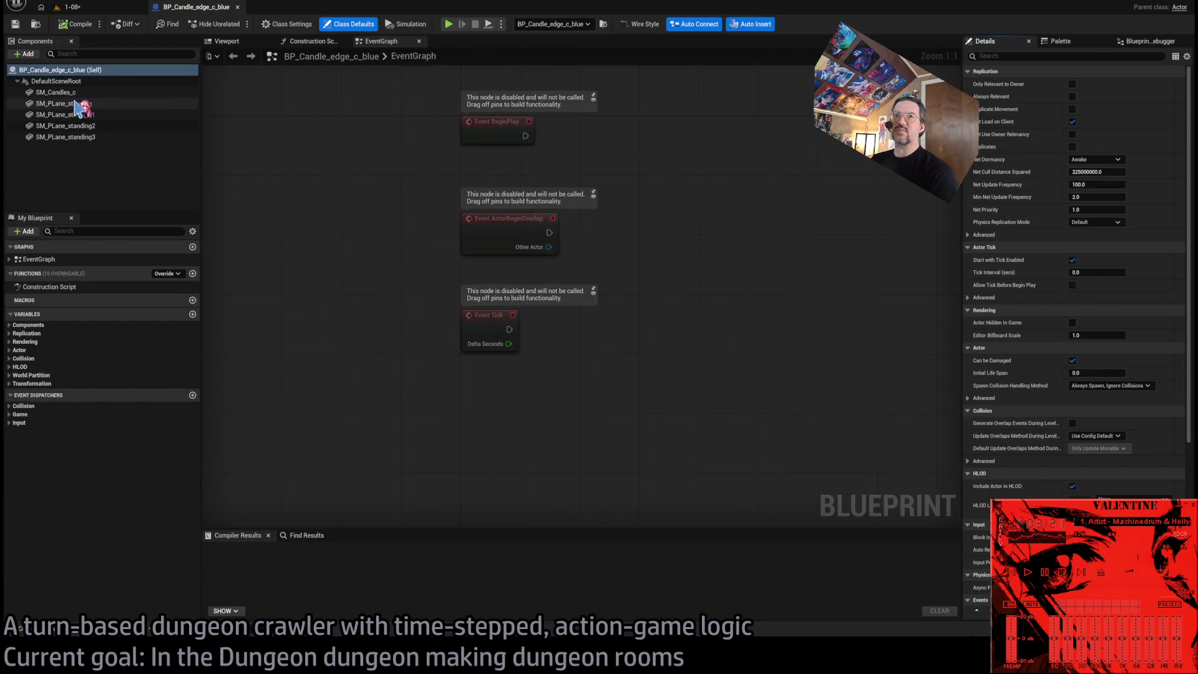
Delete the SM_Candles_c component and set the Mesh variable default to SM_Candles_edge_c.
left_click(74, 92)
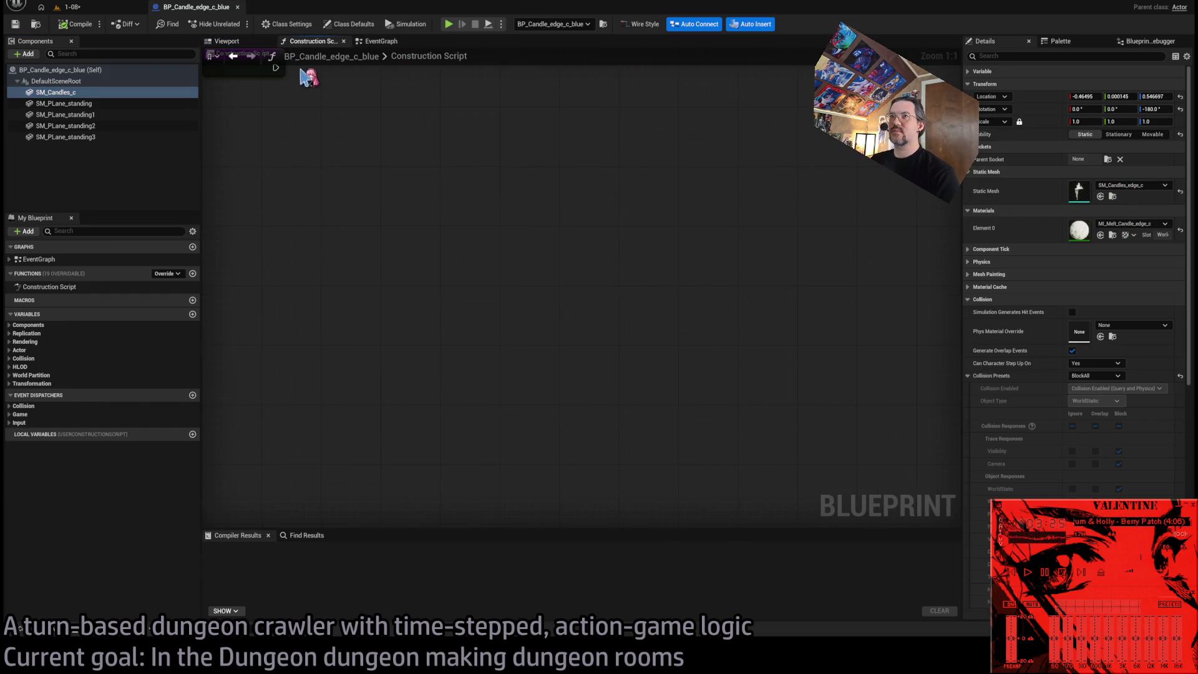
left_click(228, 41)
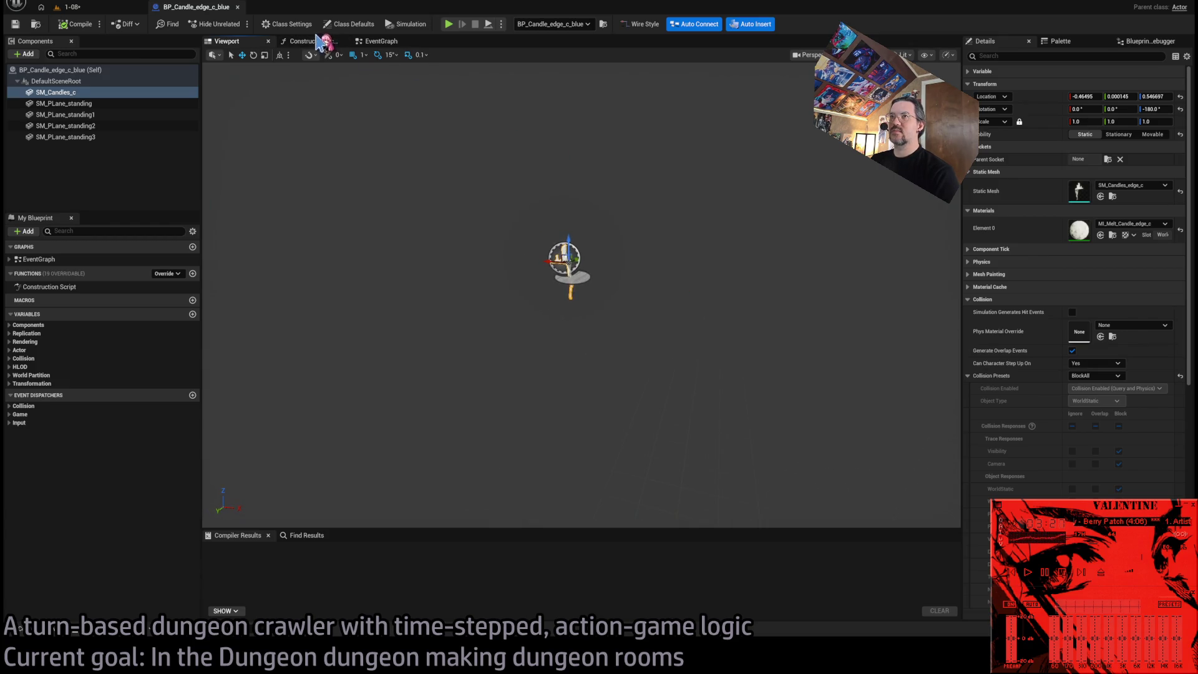
left_click(322, 42)
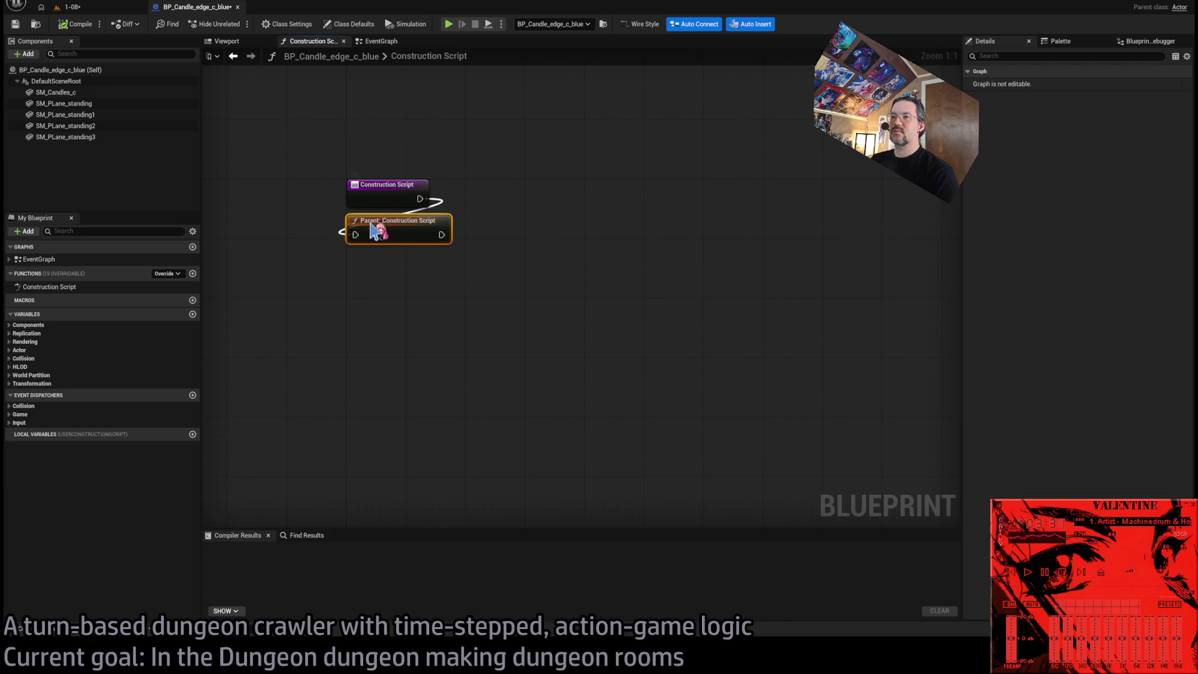
left_click(228, 41)
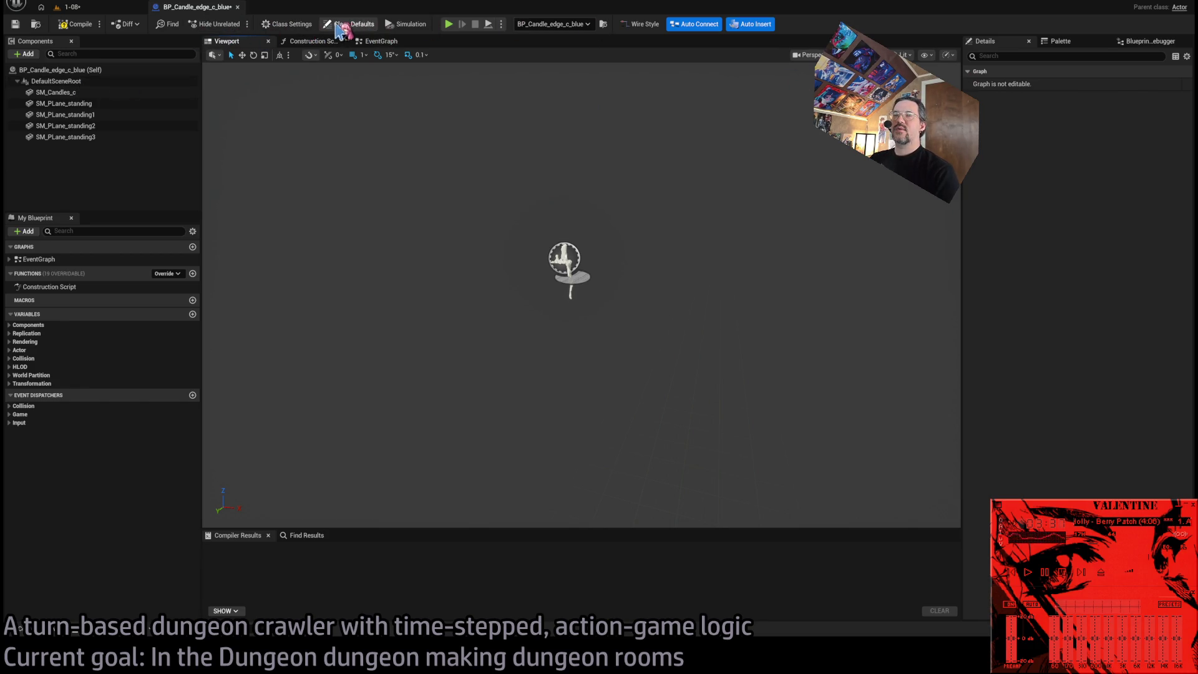
left_click(287, 24)
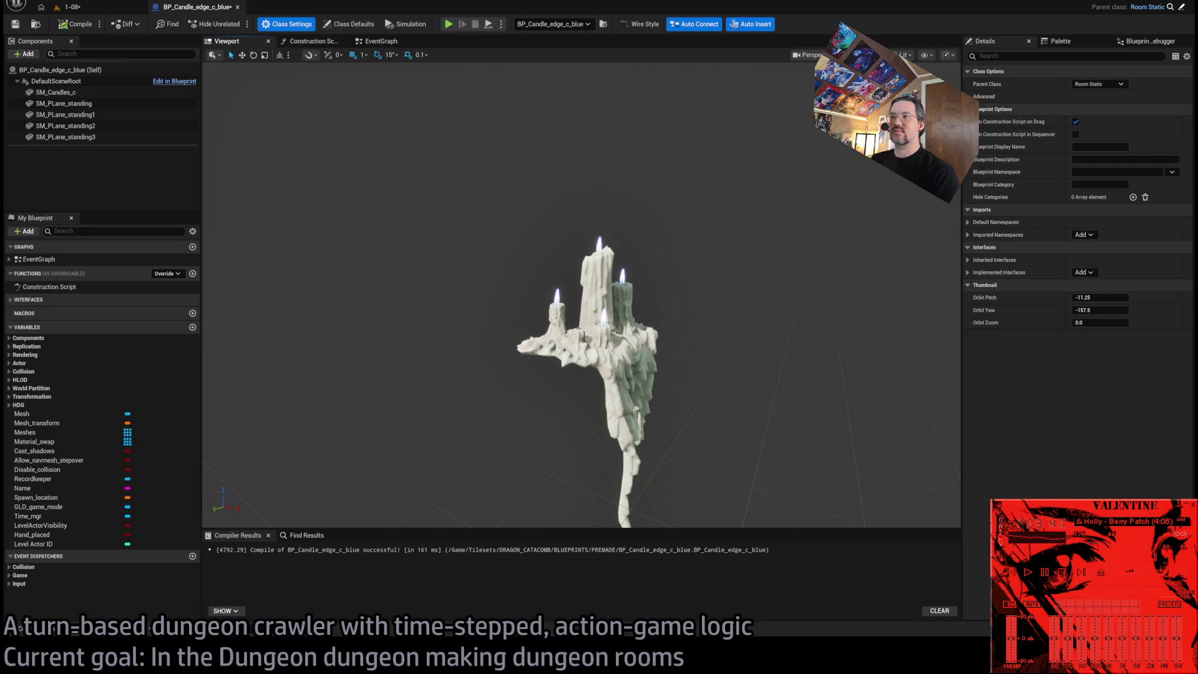
left_click(603, 315)
left_click(635, 363)
key("Delete")
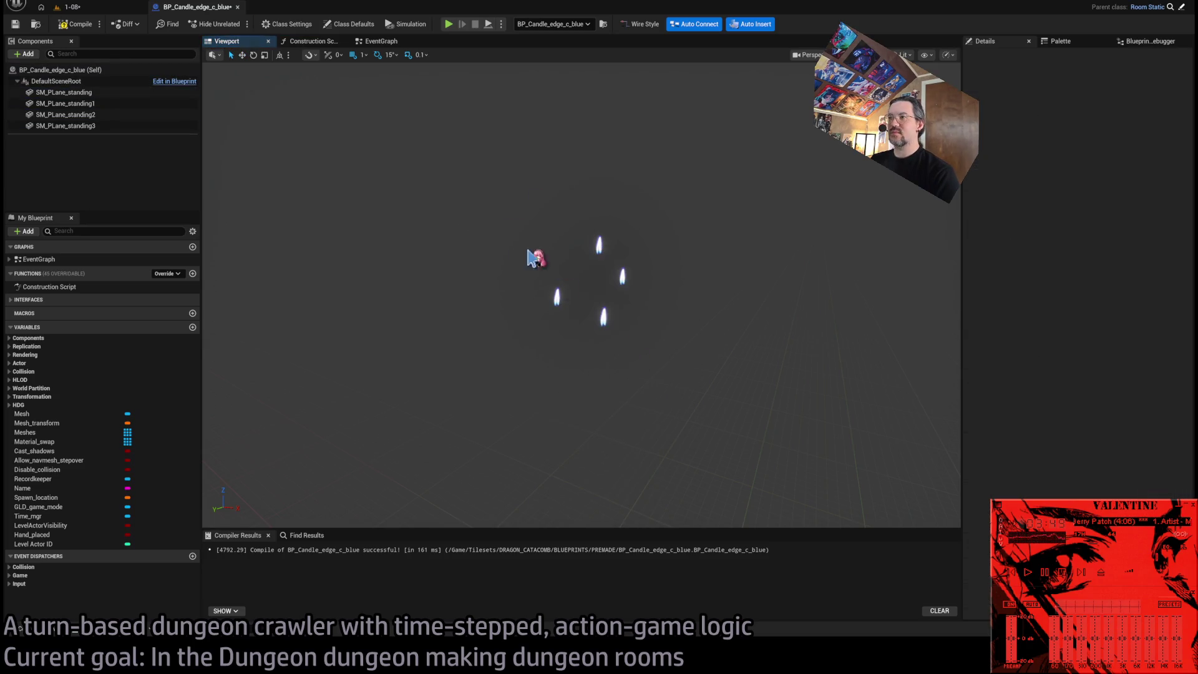
left_click(94, 413)
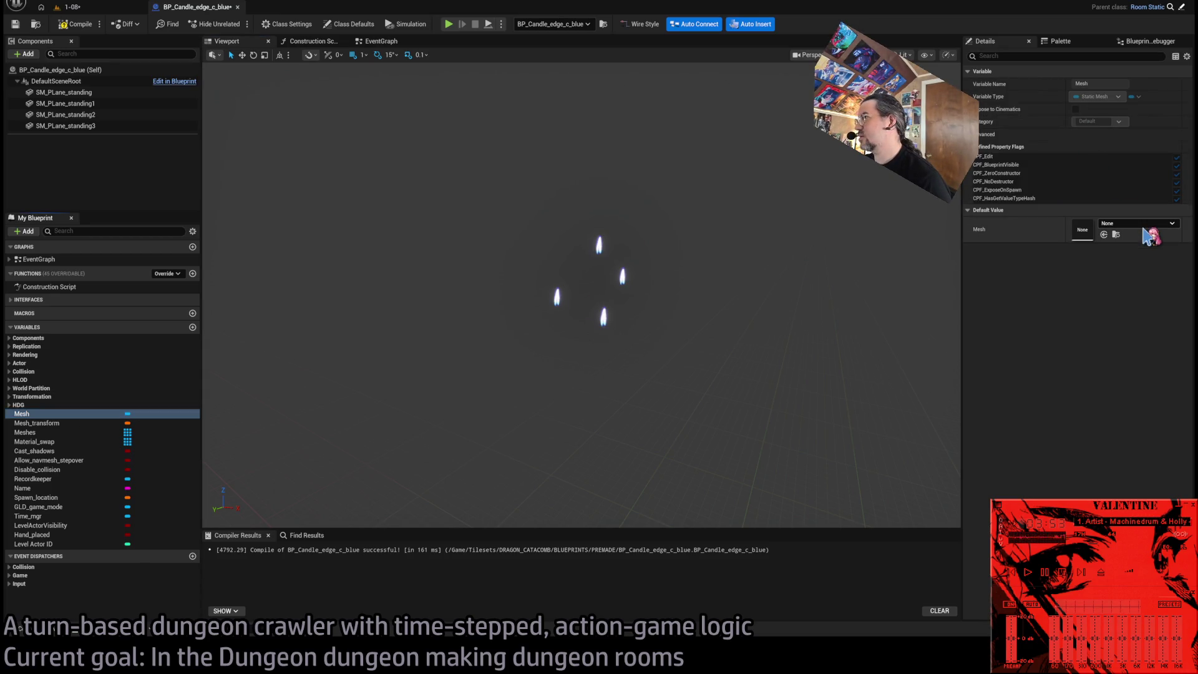
mouse_move(623, 375)
left_mouse_down()
mouse_move(686, 380)
mouse_move(582, 330)
left_mouse_up()
Move flames SM_PLane_standing1 and SM_PLane_standing onto candle tips, including the tall pillar.
left_click(652, 314)
mouse_move(651, 313)
left_mouse_down()
mouse_move(620, 377)
mouse_move(398, 330)
left_mouse_up()
left_click(620, 377)
key("f")
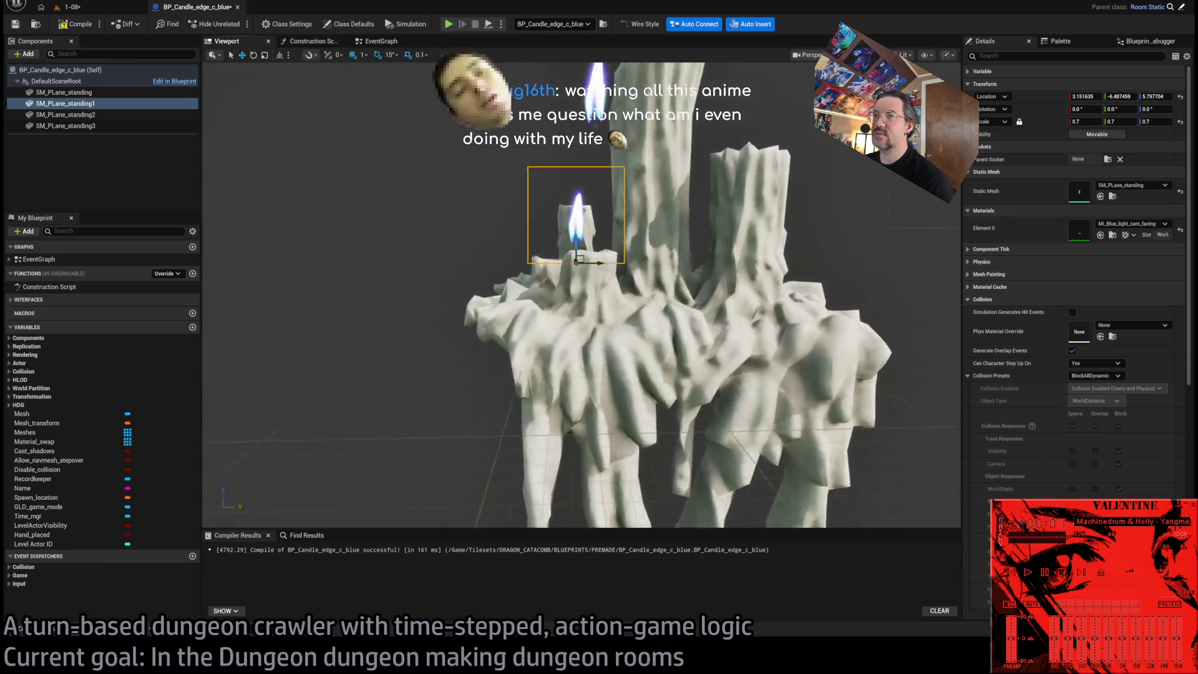
left_click_drag(580, 350, 480, 346)
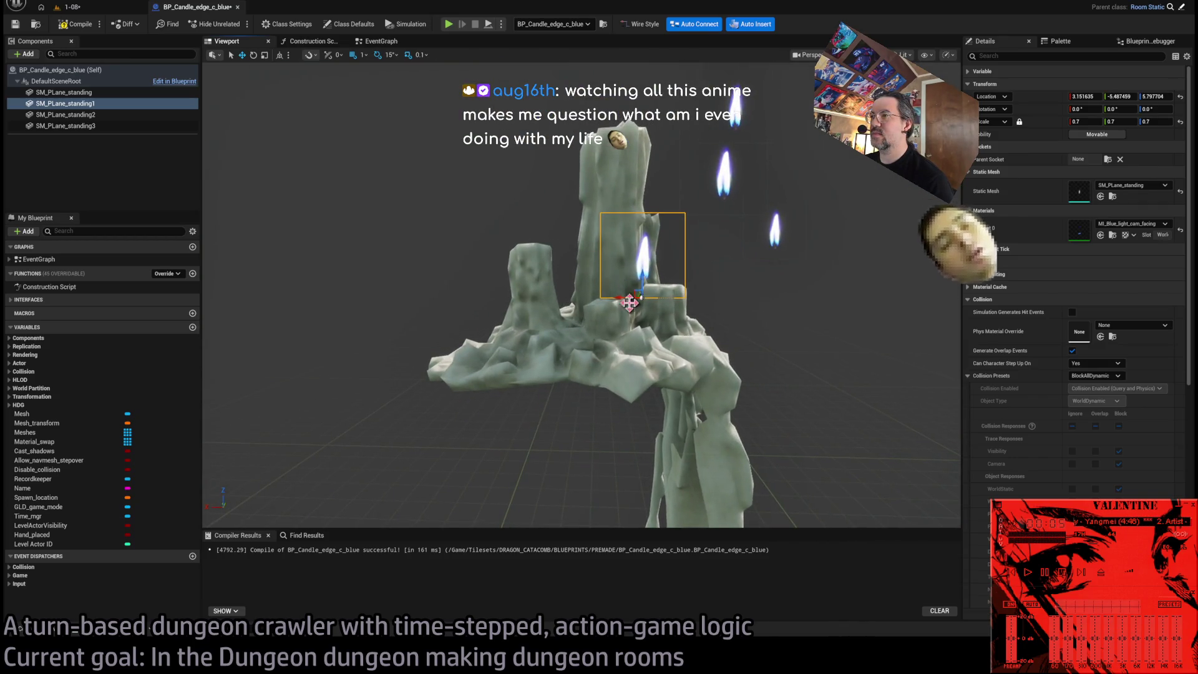
left_click_drag(617, 298, 649, 297)
key("f")
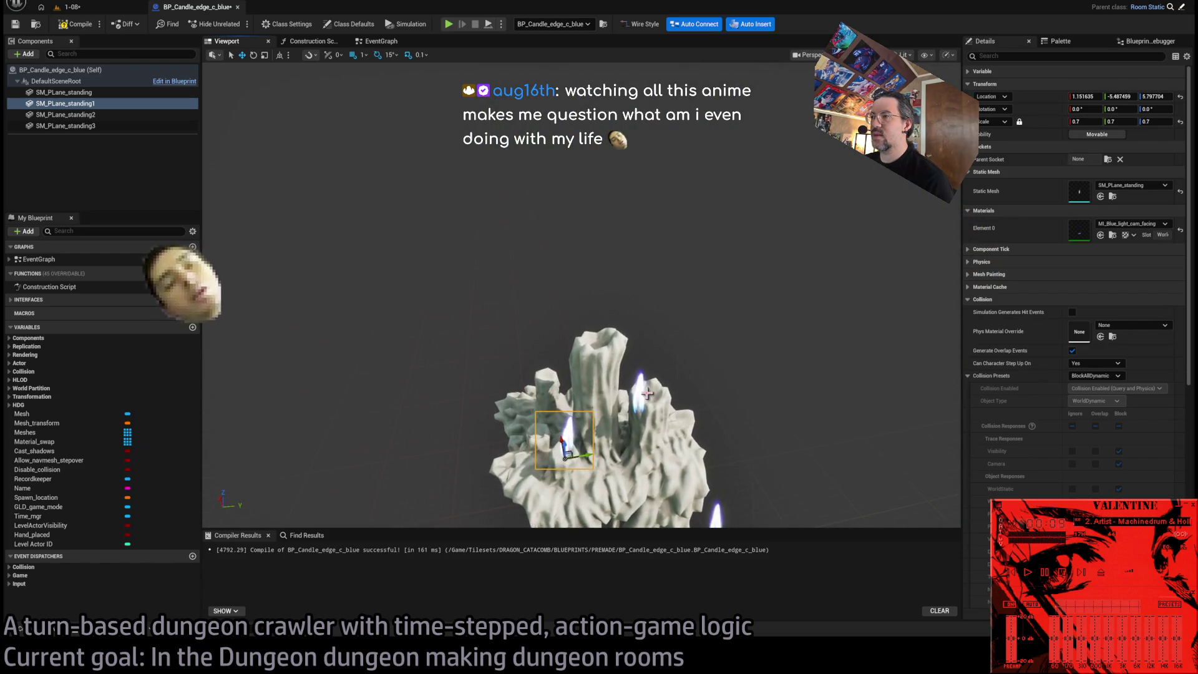
left_click(648, 424)
left_click_drag(651, 427, 630, 349)
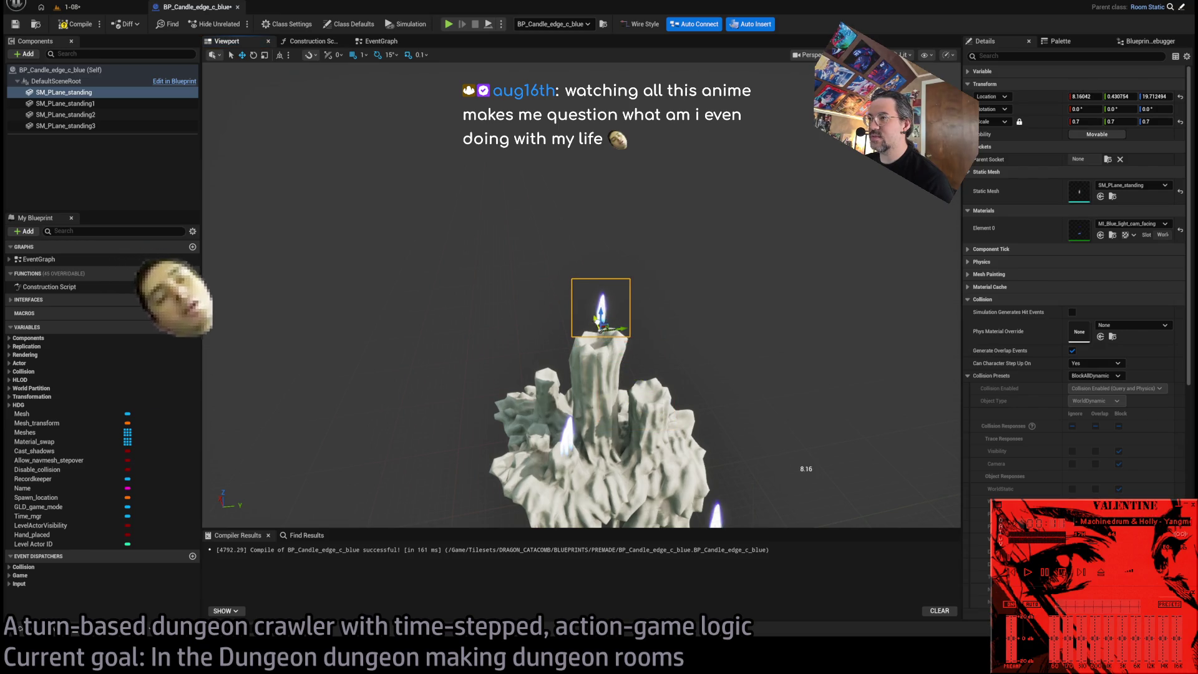
left_click_drag(593, 275, 675, 308)
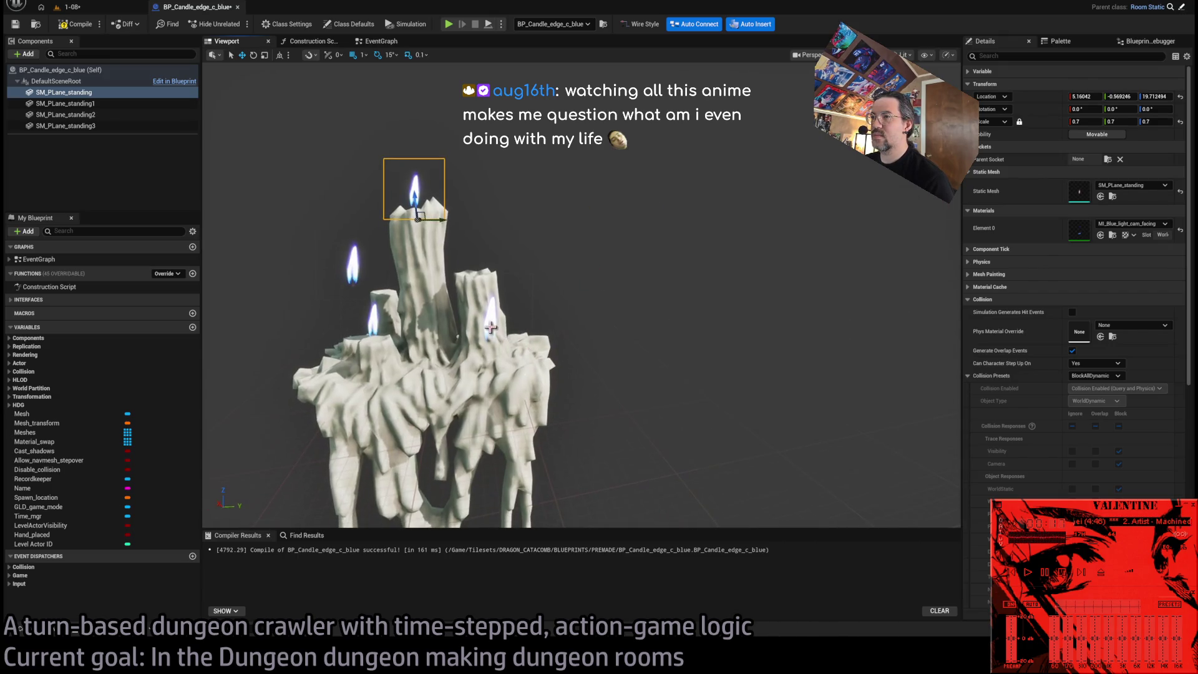
Check the SM_PLane_standing2 and standing3 flames around the cluster and save the blueprint.
left_click(66, 125)
left_click(66, 114)
mouse_move(532, 283)
left_mouse_down()
mouse_move(580, 274)
mouse_move(580, 237)
left_mouse_up()
left_click_drag(754, 270, 754, 271)
left_click(754, 270)
left_click_drag(694, 236, 706, 234)
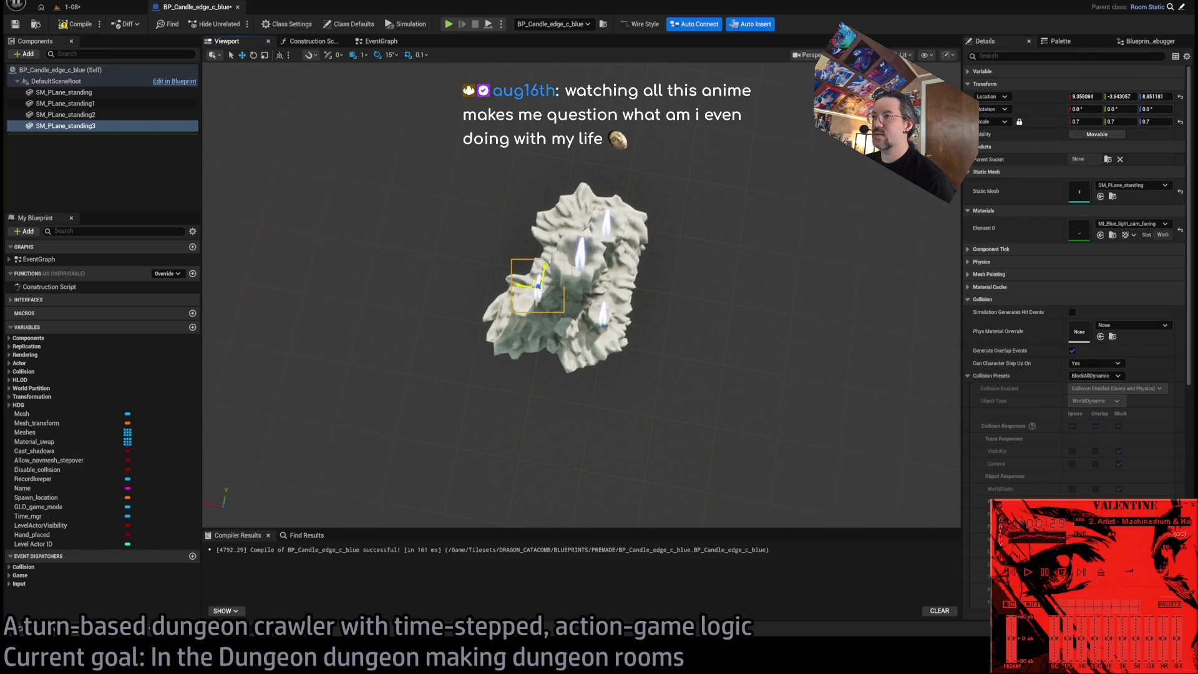
left_click_drag(541, 305, 541, 306)
key("ctrl+s")
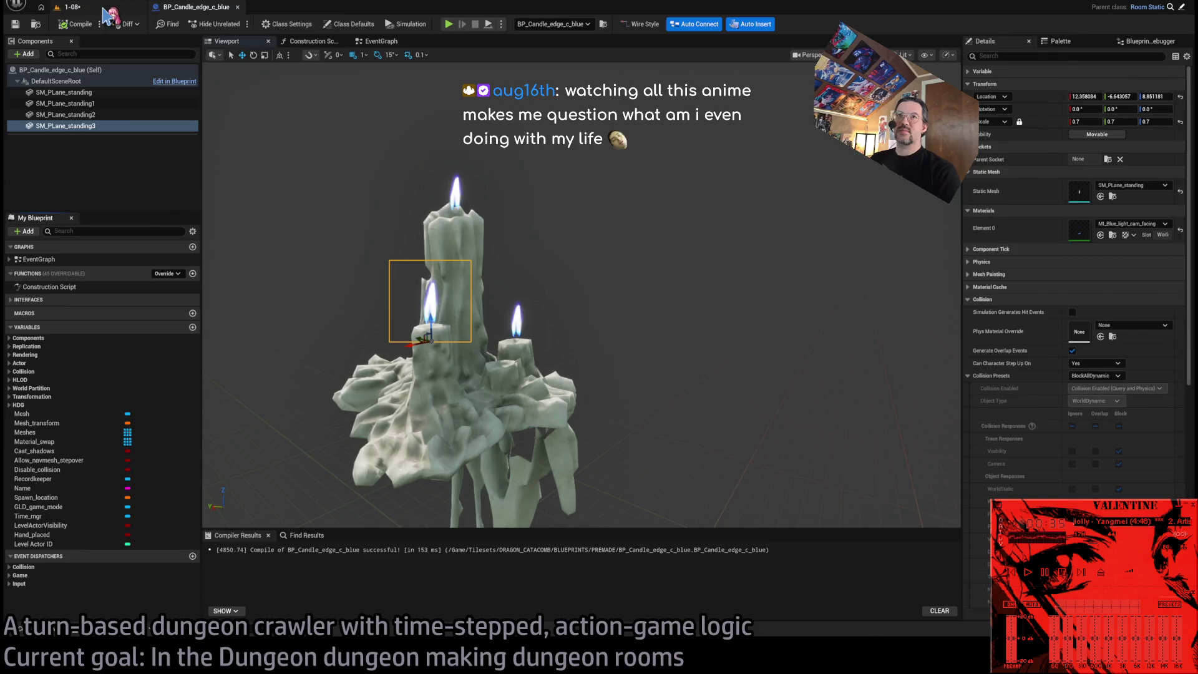
left_click(69, 7)
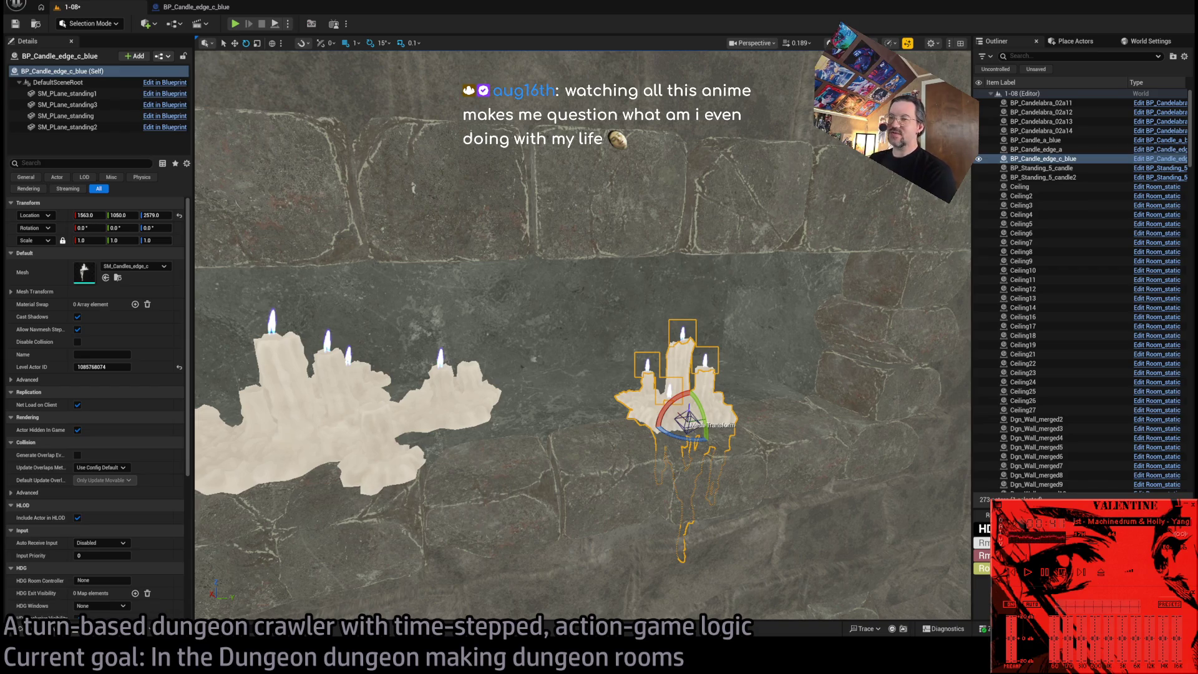
Try rotating the wall candle to -15 degrees yaw, then undo it.
mouse_move(755, 372)
left_mouse_down()
mouse_move(721, 442)
mouse_move(671, 448)
left_mouse_up()
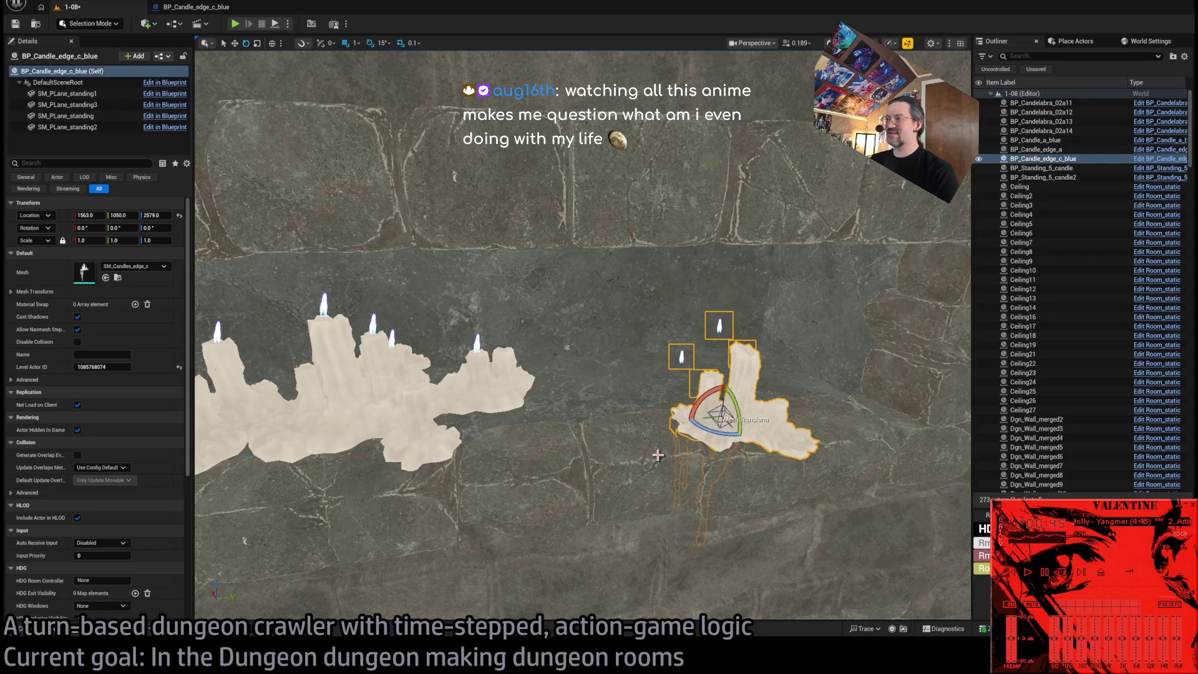
key("ctrl+z")
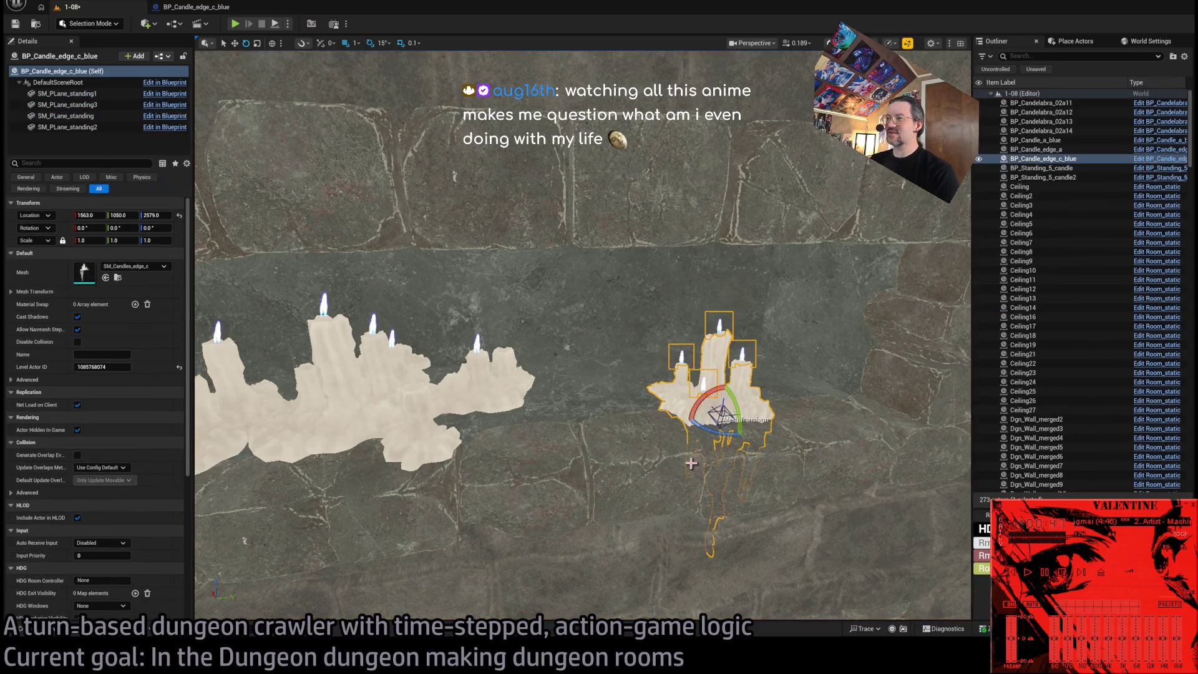
left_click_drag(718, 432, 692, 437)
key("ctrl+z")
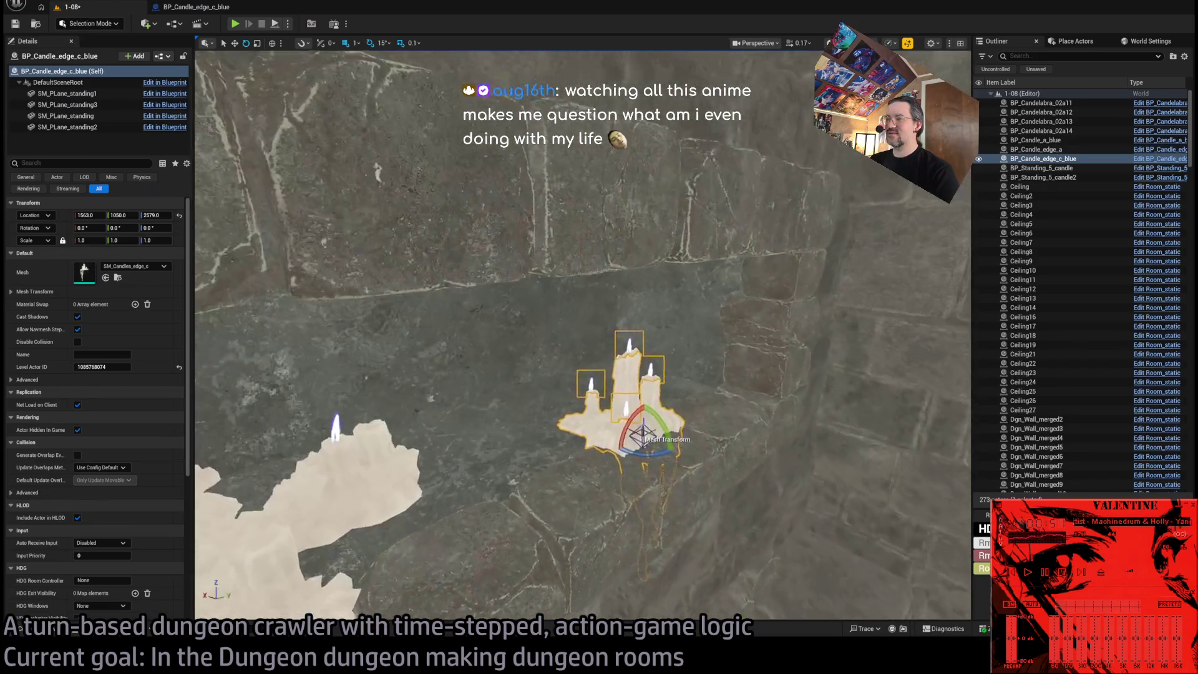
Move the blue edge candle to X 1548, Z 2580, then return to its blueprint.
key("w")
left_click_drag(579, 385, 637, 400)
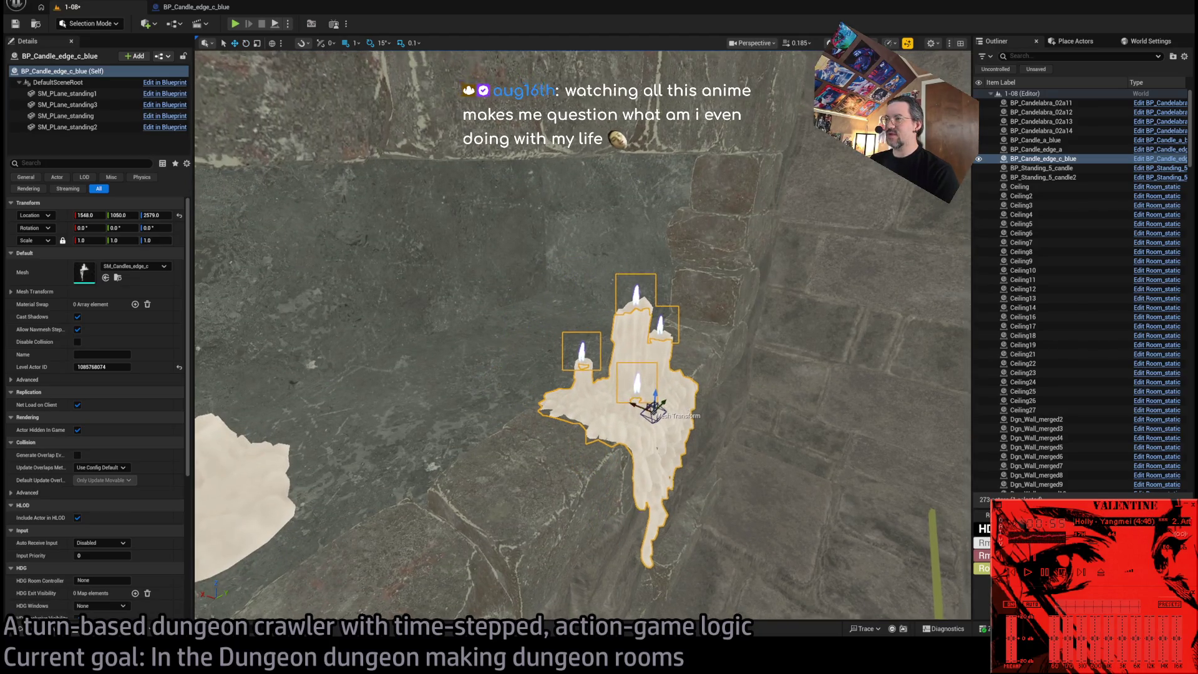
scroll(636, 399, "up", 5)
left_click_drag(637, 298, 637, 288)
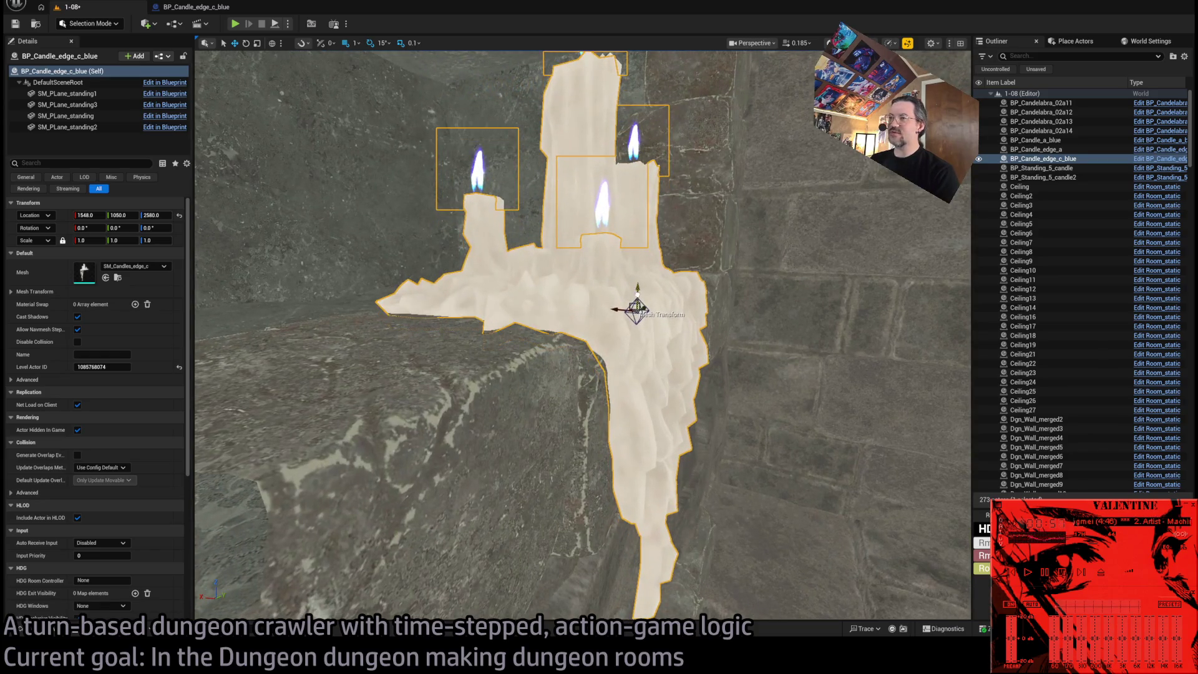
scroll(682, 351, "down", 10)
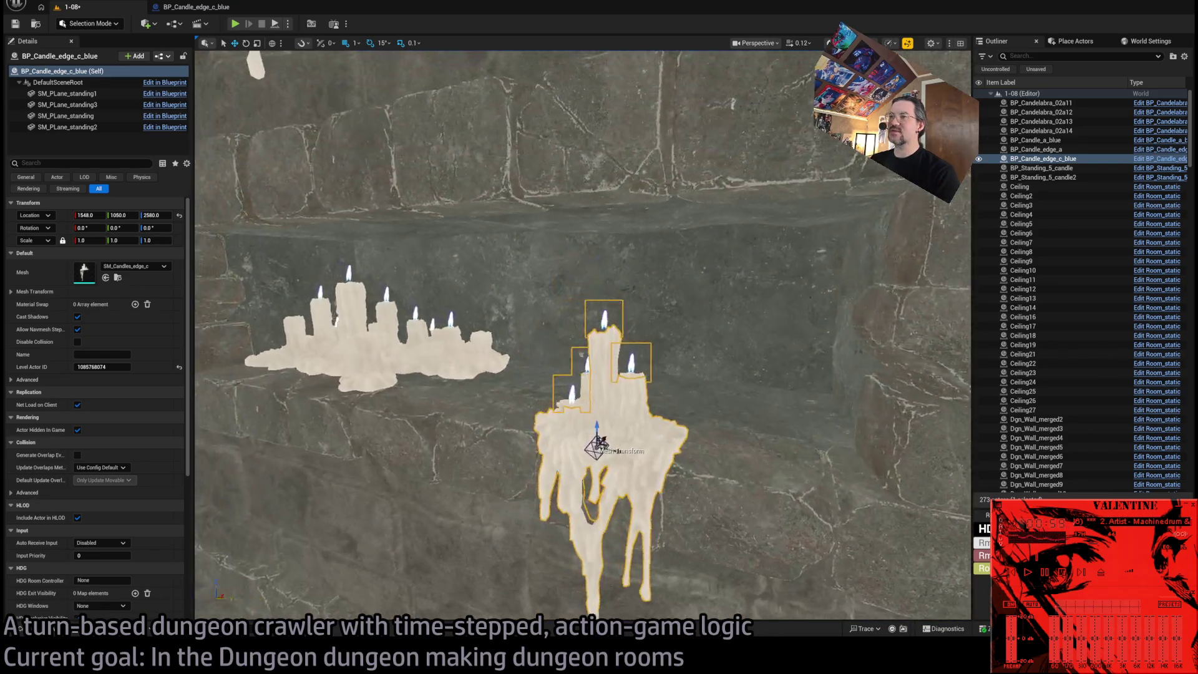
scroll(583, 335, "down", 5)
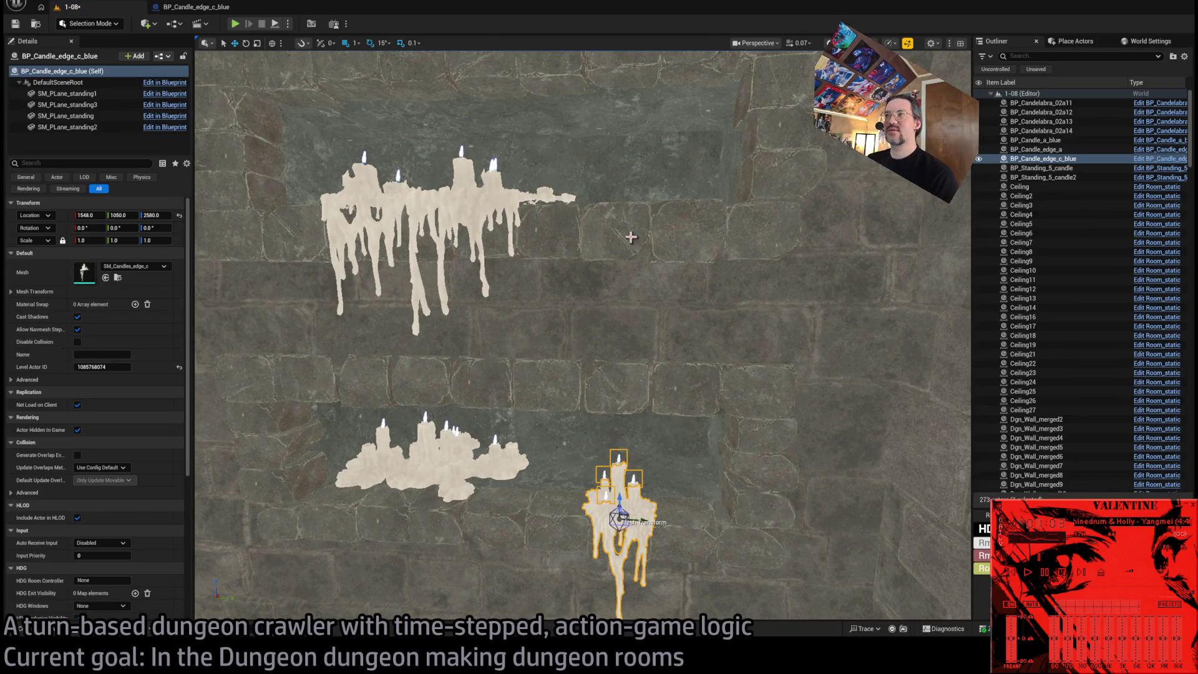
left_click(434, 201)
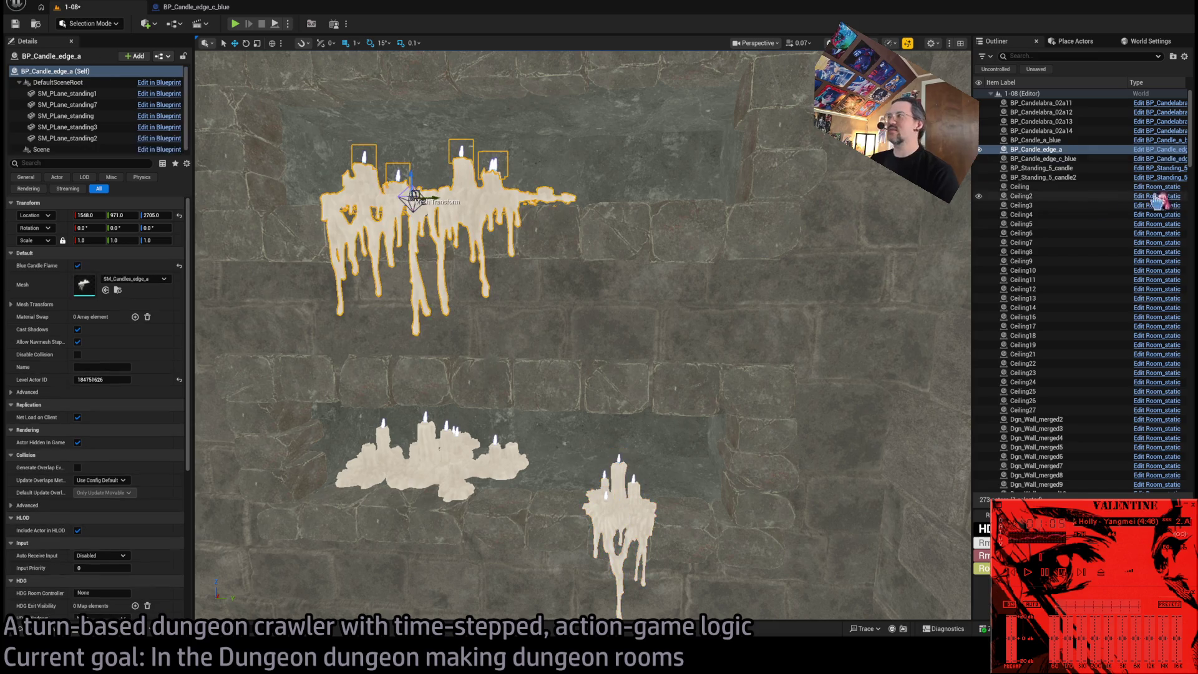
left_click(195, 9)
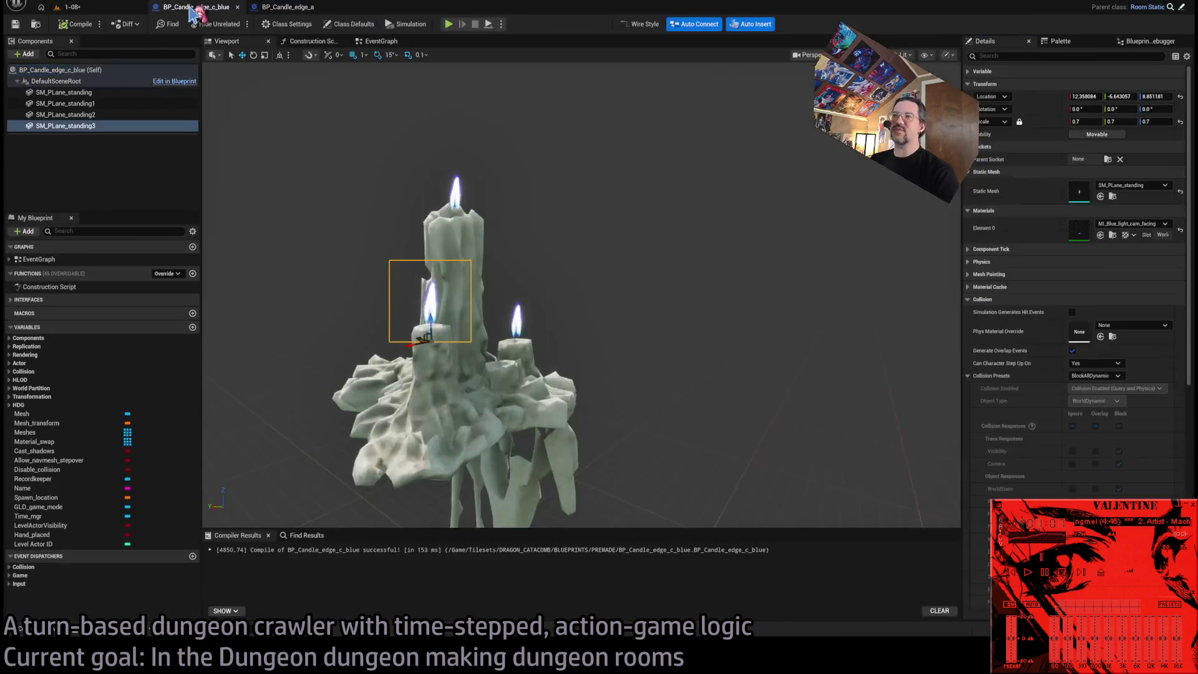
Select the Set Material, Select and Blue Candle Flame nodes in BP_Candle_edge_a's construction script.
left_click(381, 41)
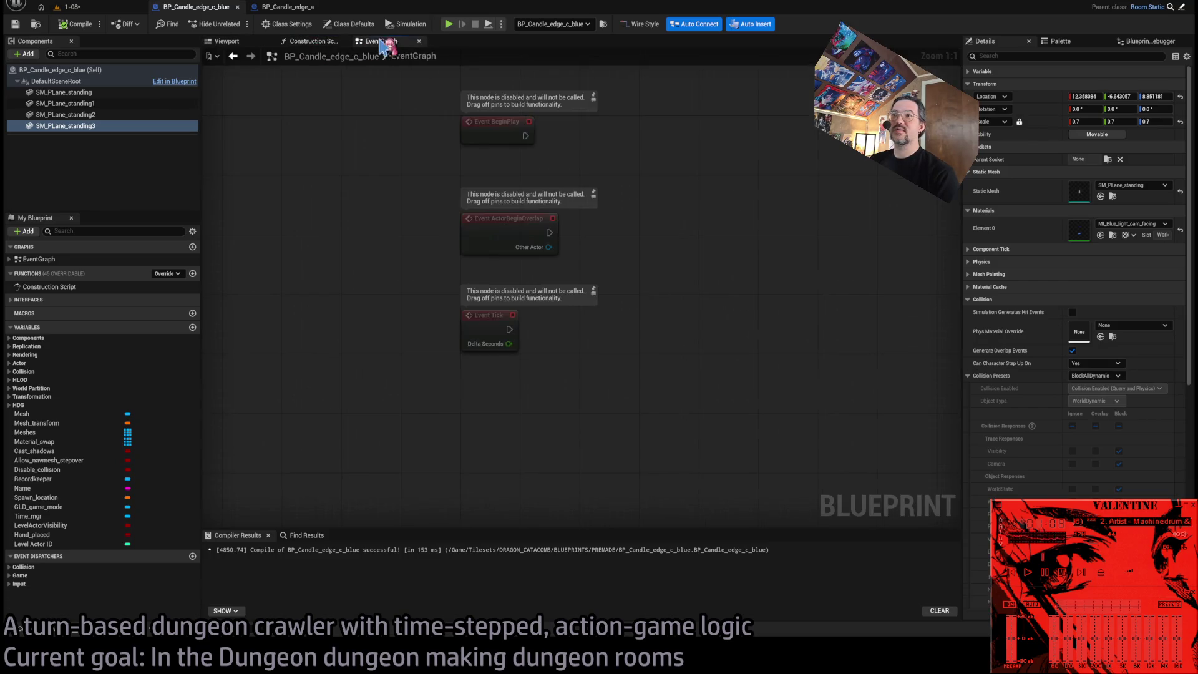
left_click(320, 44)
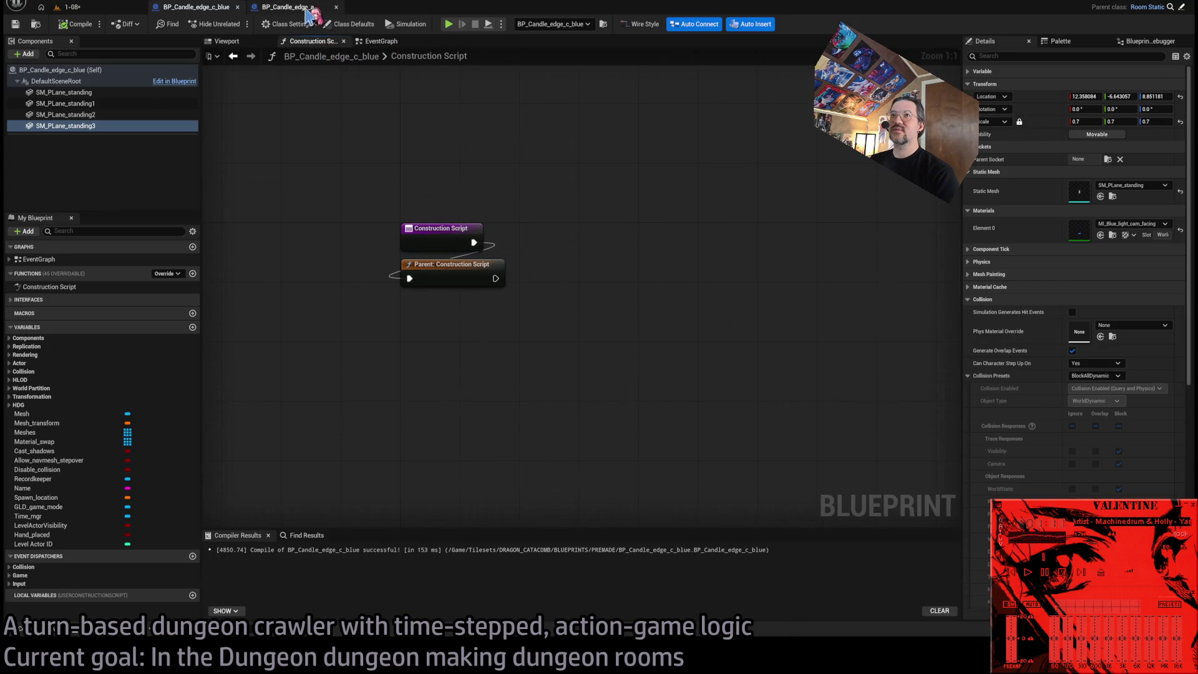
left_click(287, 7)
left_click_drag(828, 226, 686, 462)
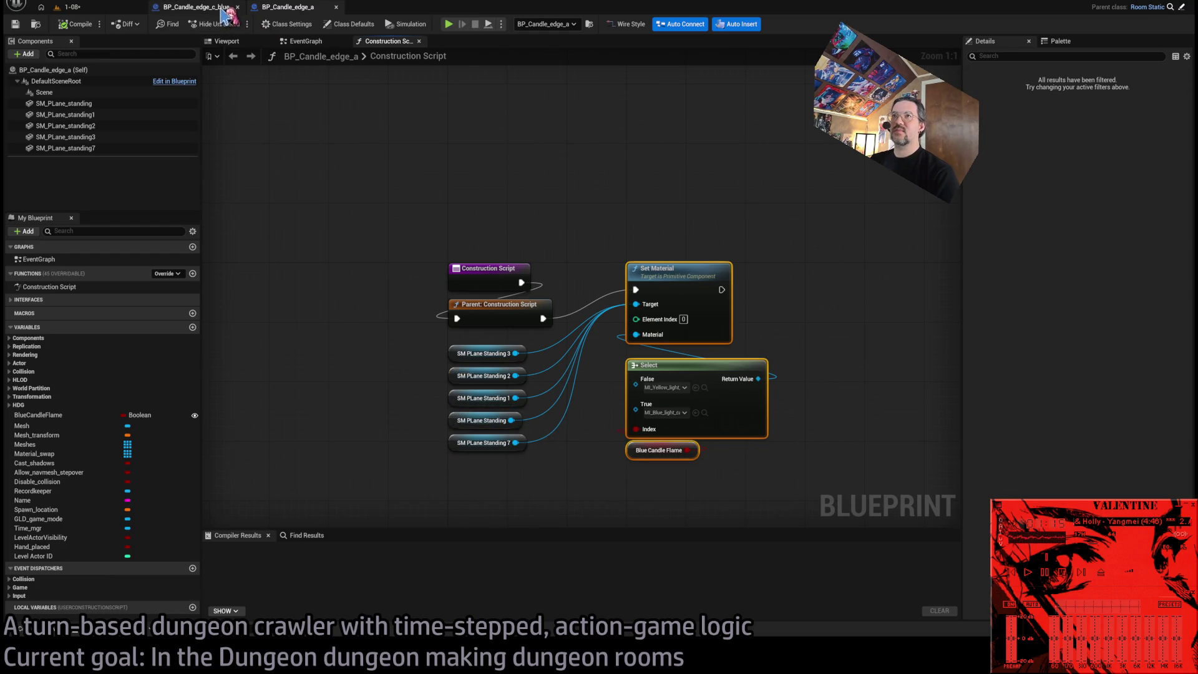
left_click(84, 414)
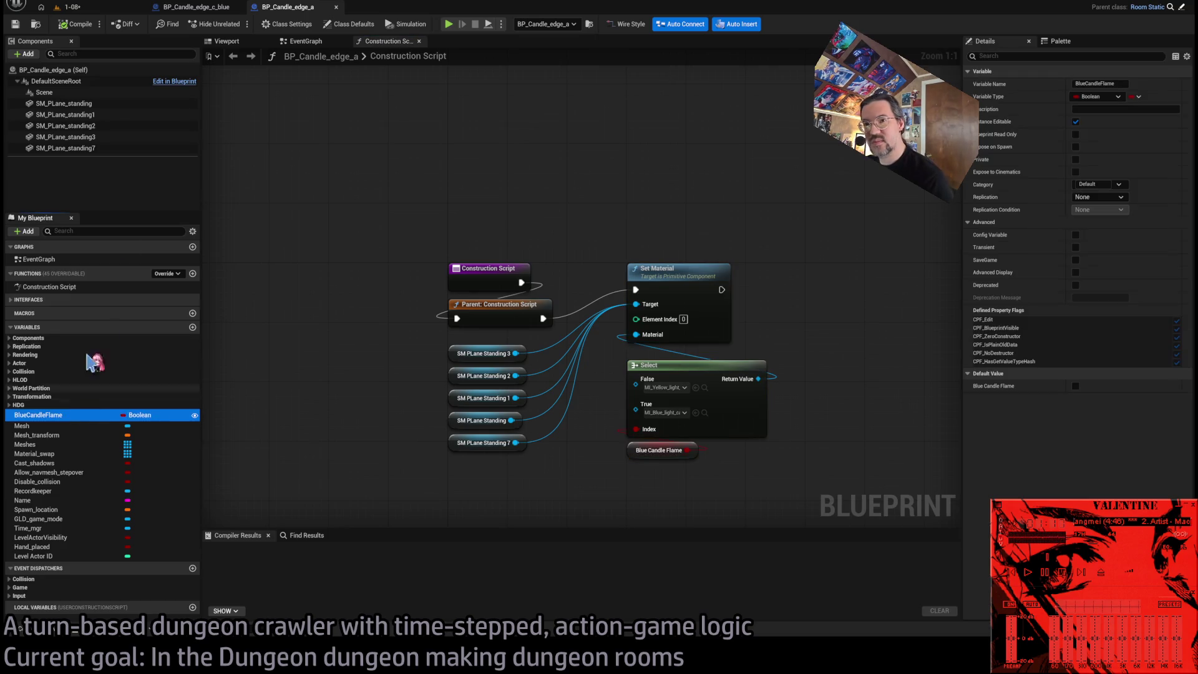
left_click(194, 8)
left_click(303, 9)
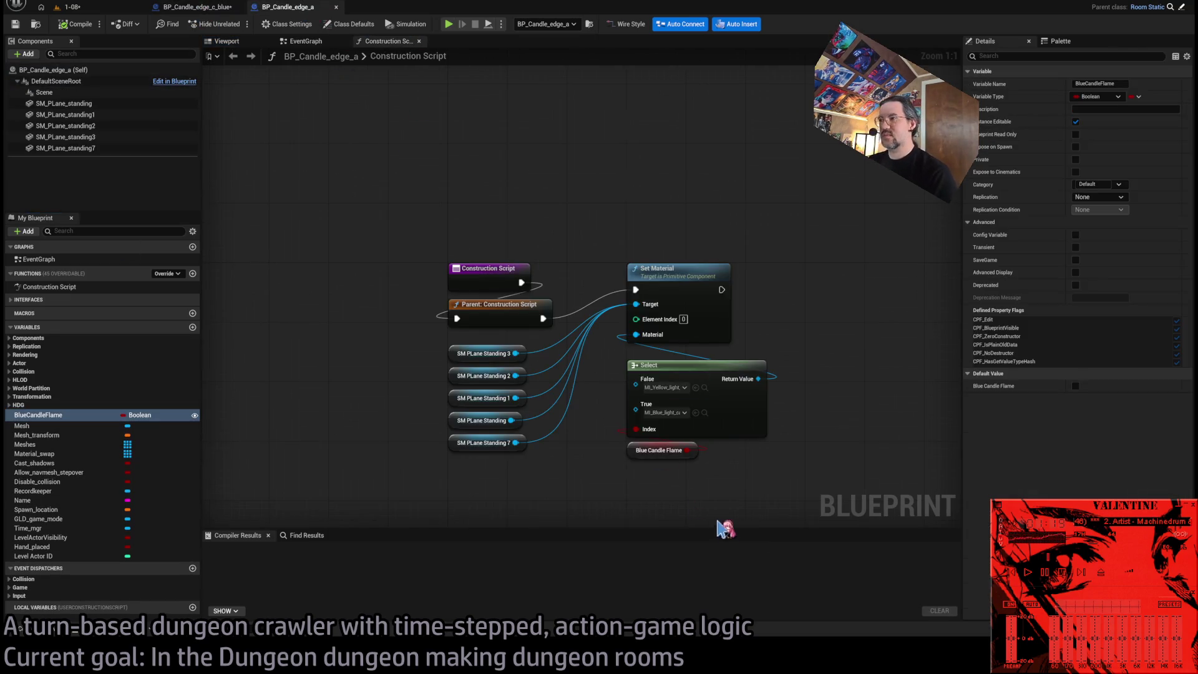
Paste the nodes into the c_blue construction script and wire four SM_PLane_standing getters to Target.
left_click(197, 9)
key("ctrl+v")
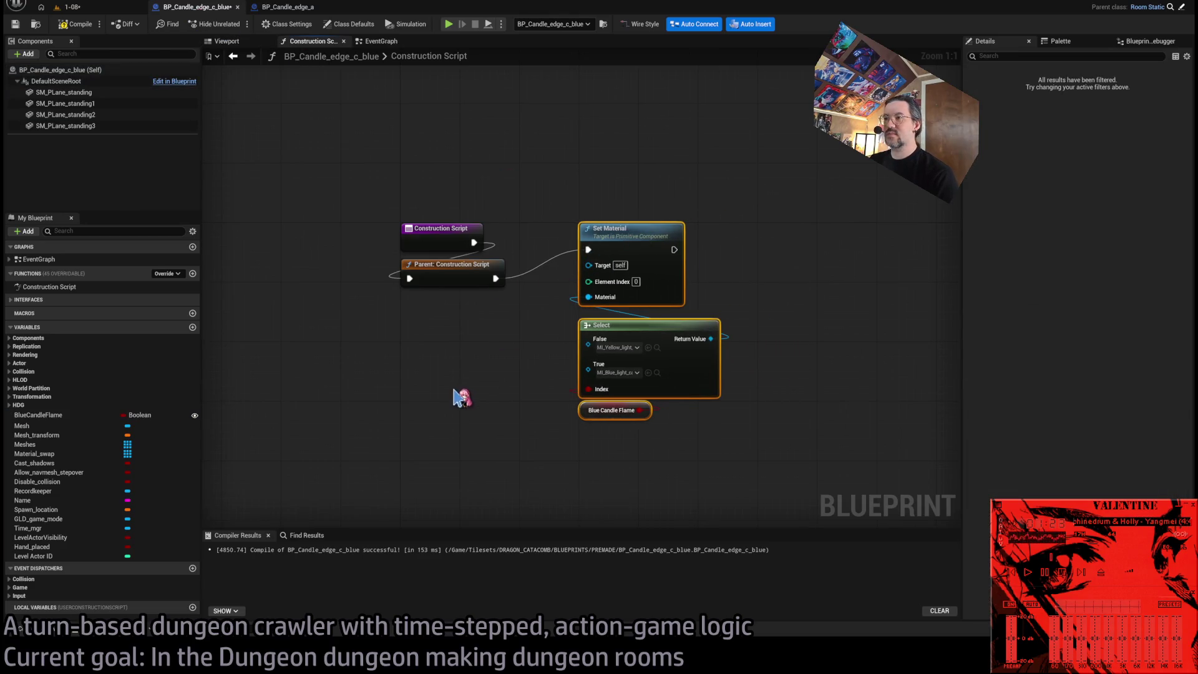
left_click(66, 125)
left_click(93, 93, "shift")
left_click_drag(393, 339, 440, 350)
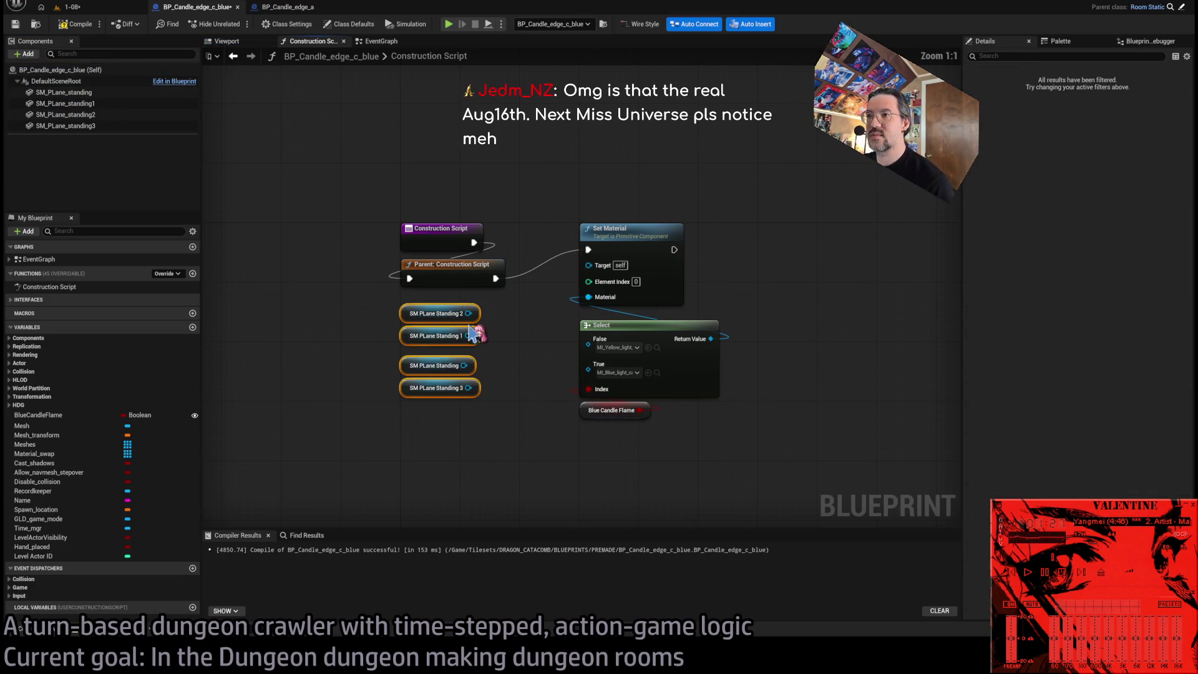
mouse_move(420, 441)
left_mouse_down()
mouse_move(406, 353)
mouse_move(406, 368)
left_mouse_up()
left_click(406, 416)
left_click_drag(430, 313, 433, 321)
mouse_move(591, 265)
left_mouse_down()
mouse_move(468, 320)
mouse_move(463, 351)
left_mouse_up()
left_click_drag(588, 264, 467, 365)
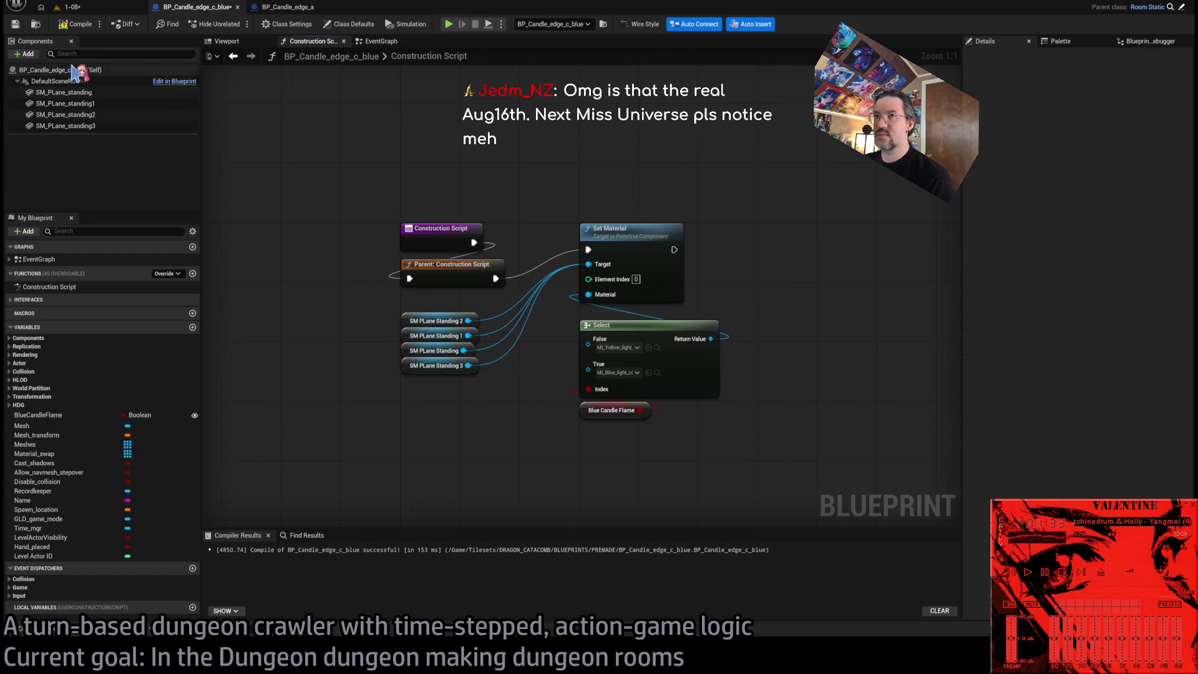
Return to level 1-08 and frame the blue edge candle.
left_click(70, 7)
left_click(627, 502)
key("f")
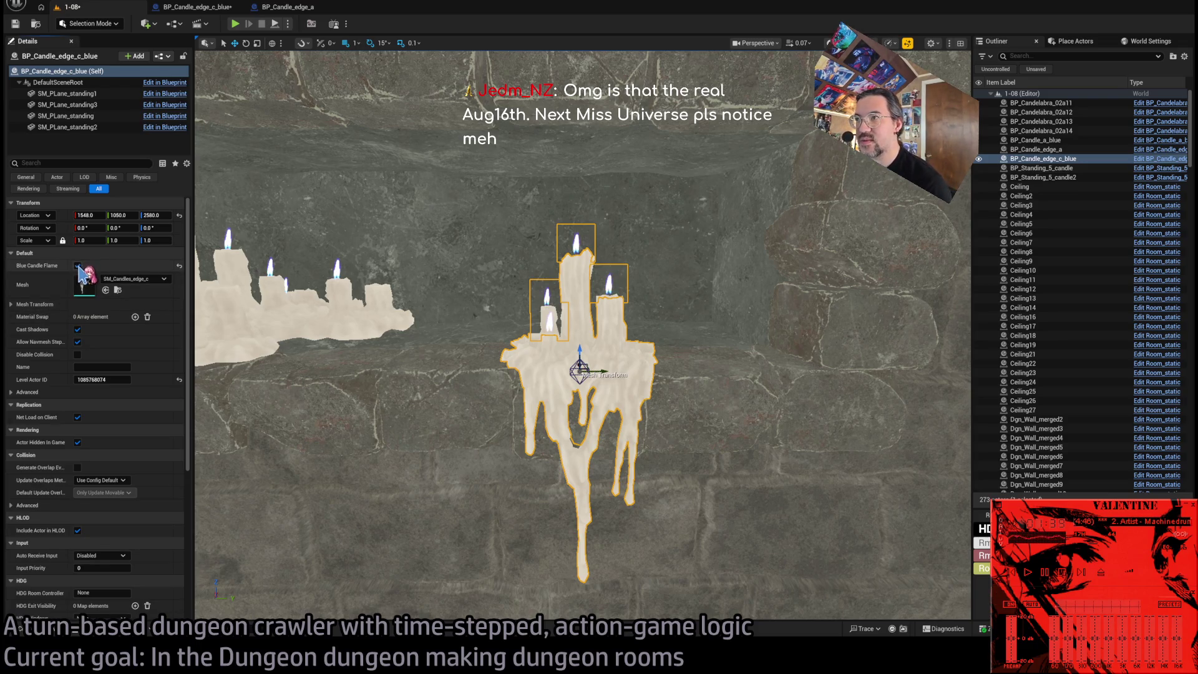
Show the candle wall in Lit mode (Alt+4) and open the Content Drawer.
scroll(569, 367, "down", 5)
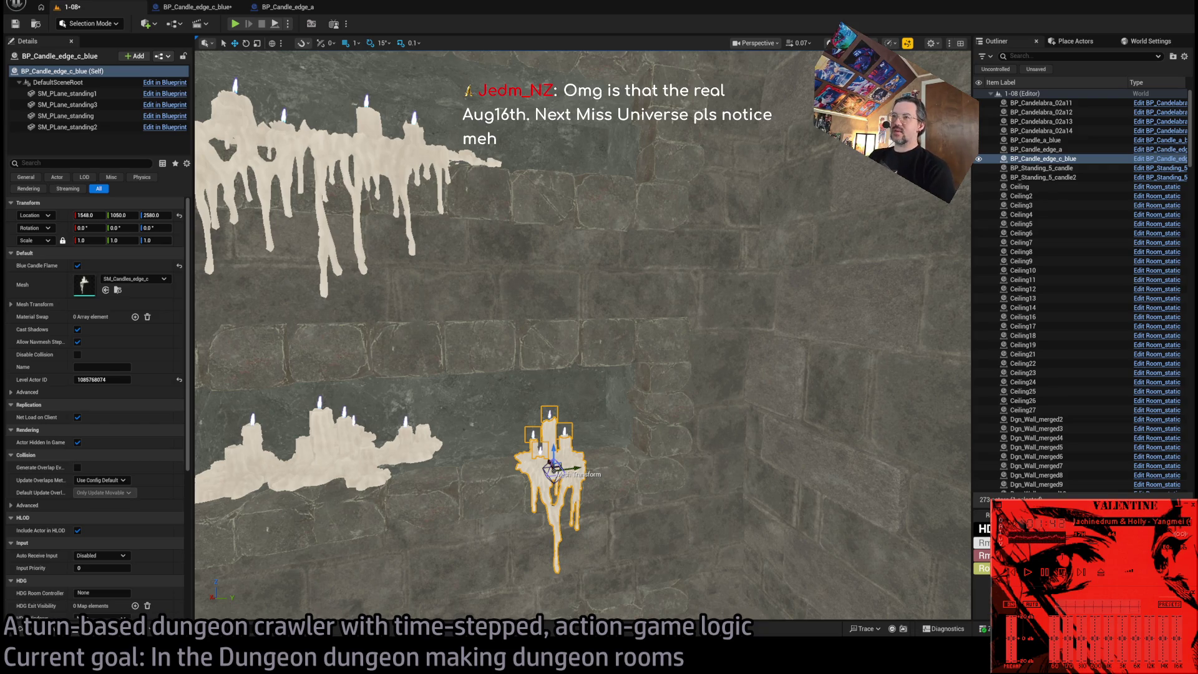
scroll(583, 337, "down", 4)
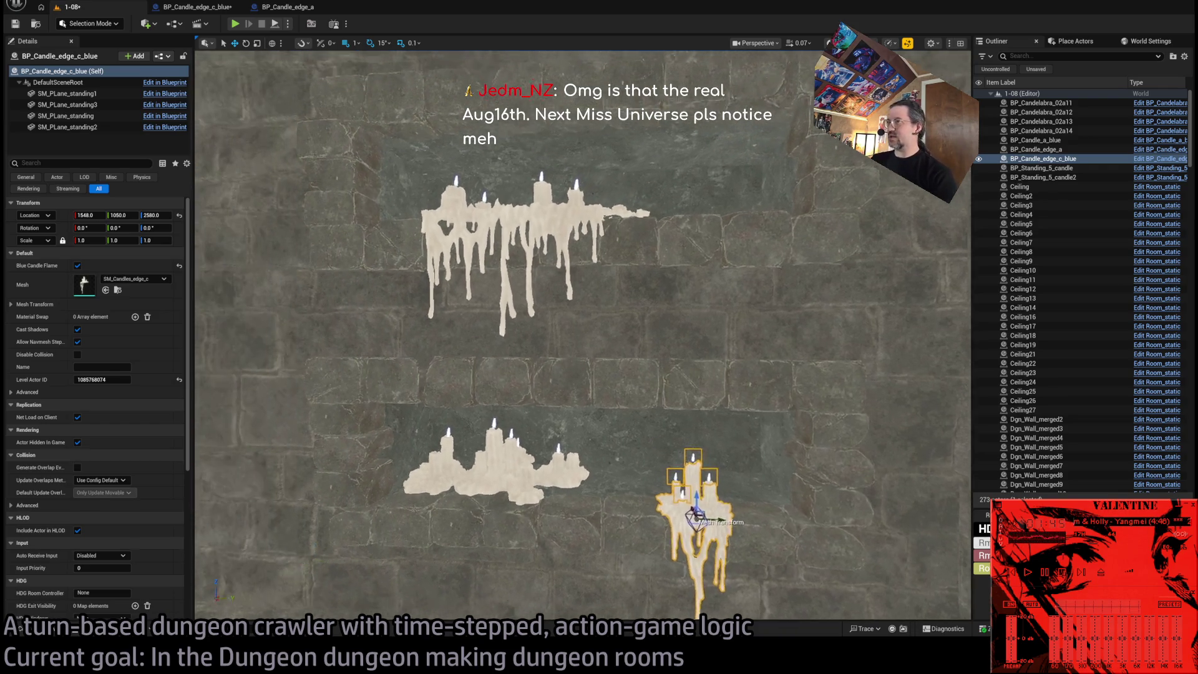
key("alt+4")
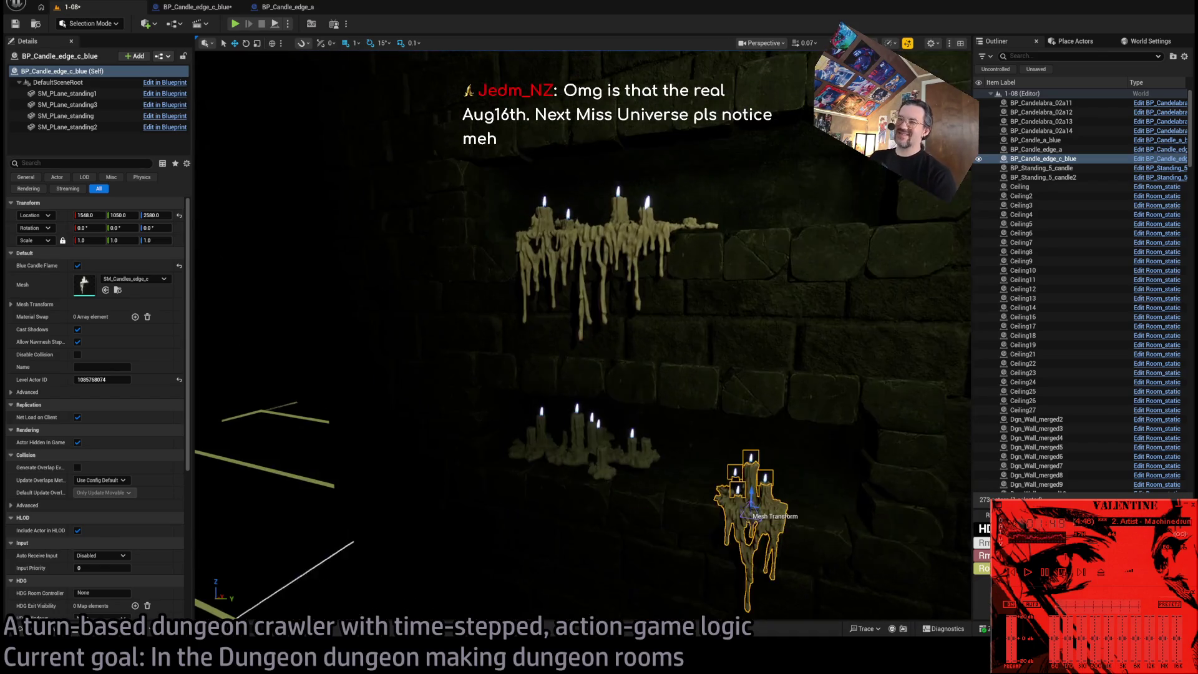
left_click(37, 628)
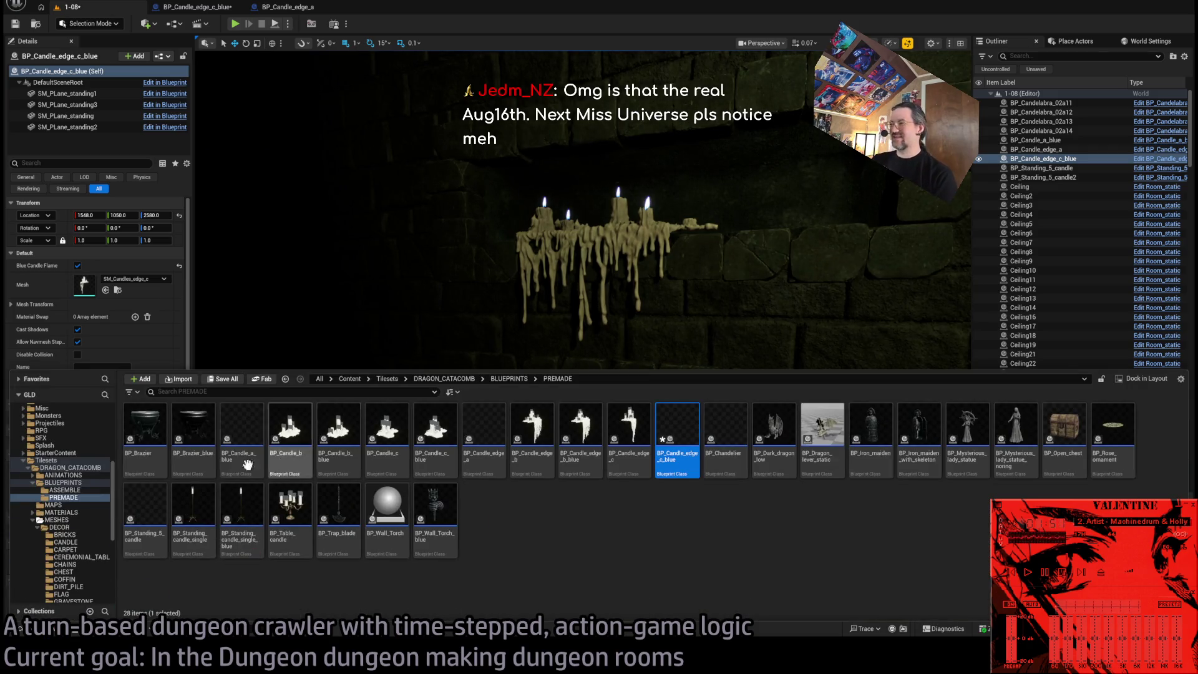
Browse the BLUEPRINTS, Tilesets, Consumables and RPG folders, then dismiss the Content Drawer.
double_click(86, 482)
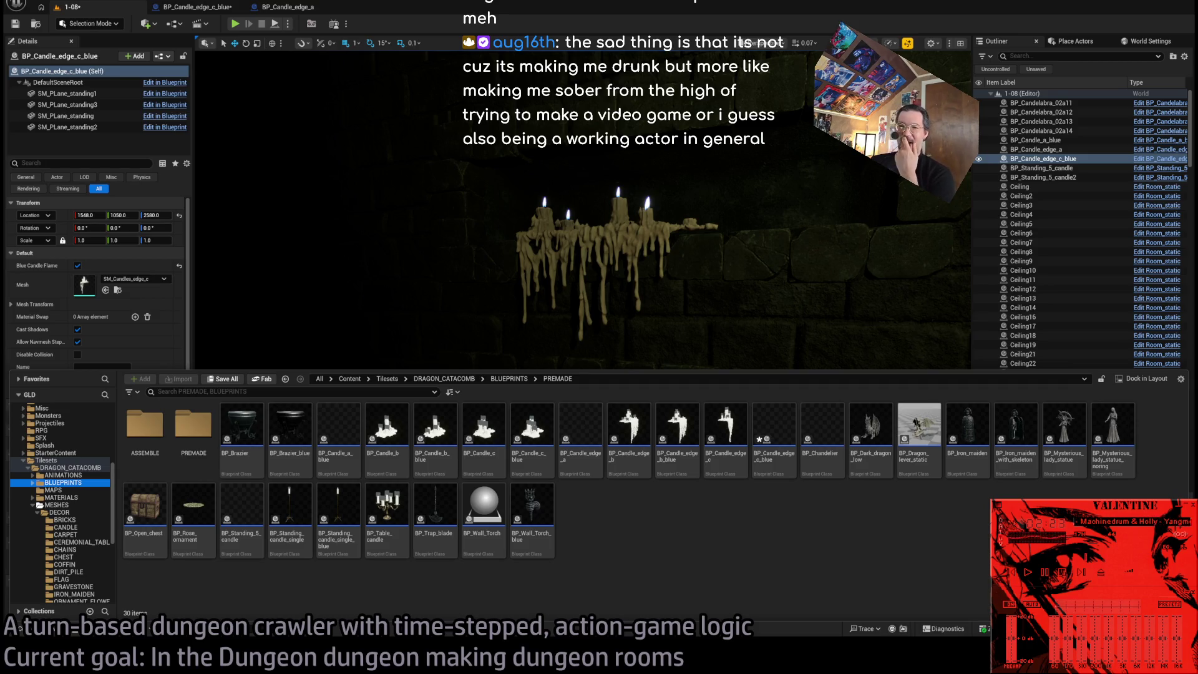
key("ctrl+space")
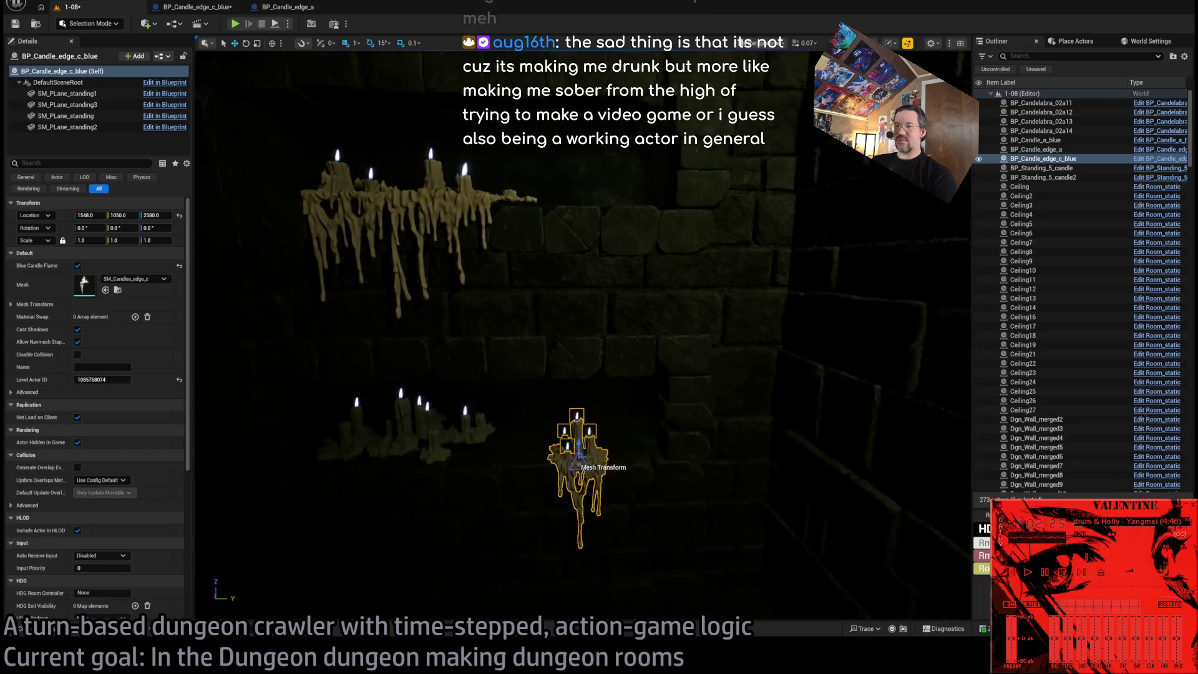
key("ctrl+space")
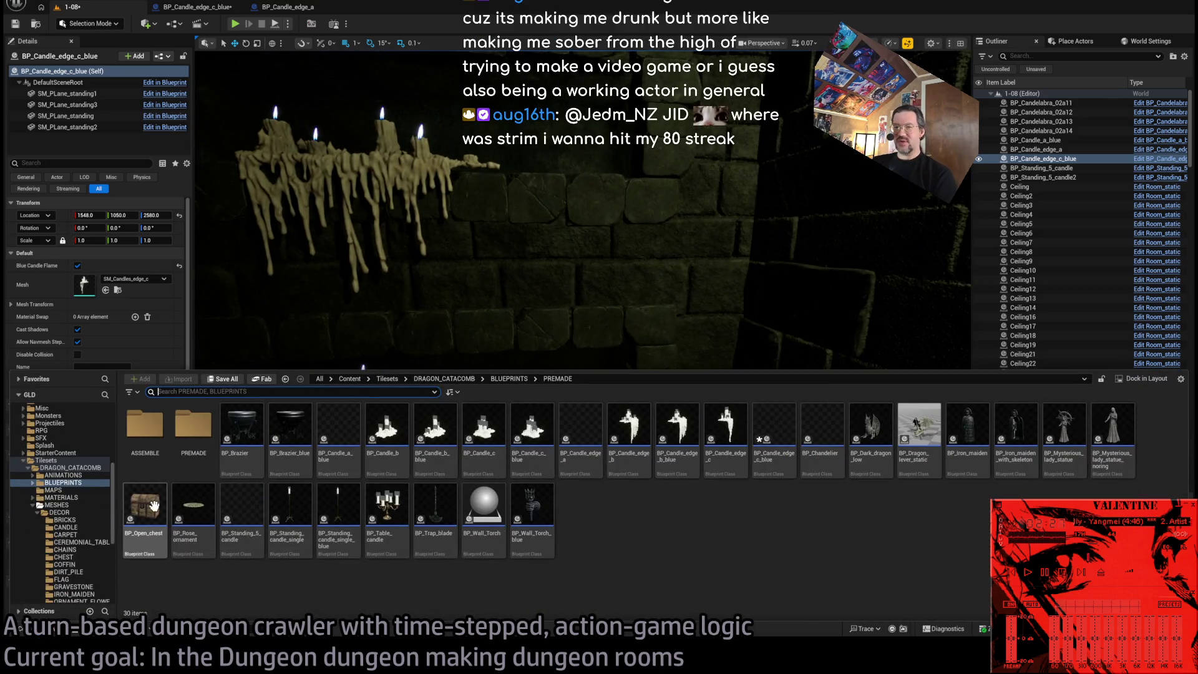
double_click(45, 459)
key("Up")
key("Up")
key("Up")
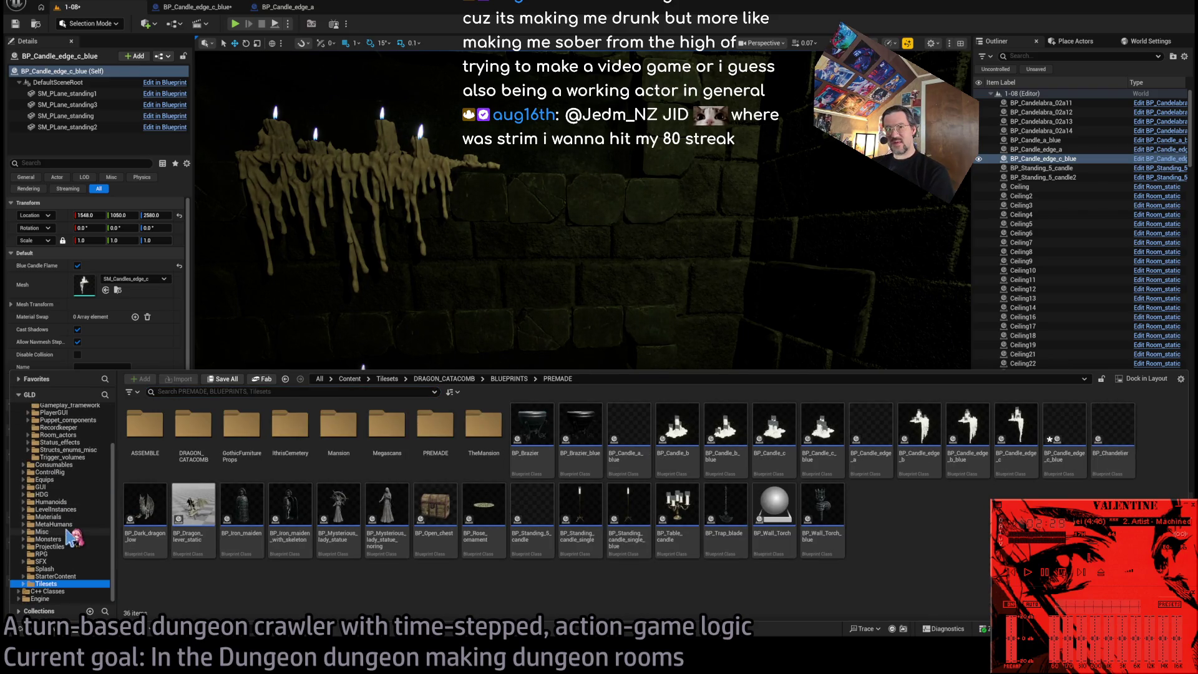
left_click(76, 554)
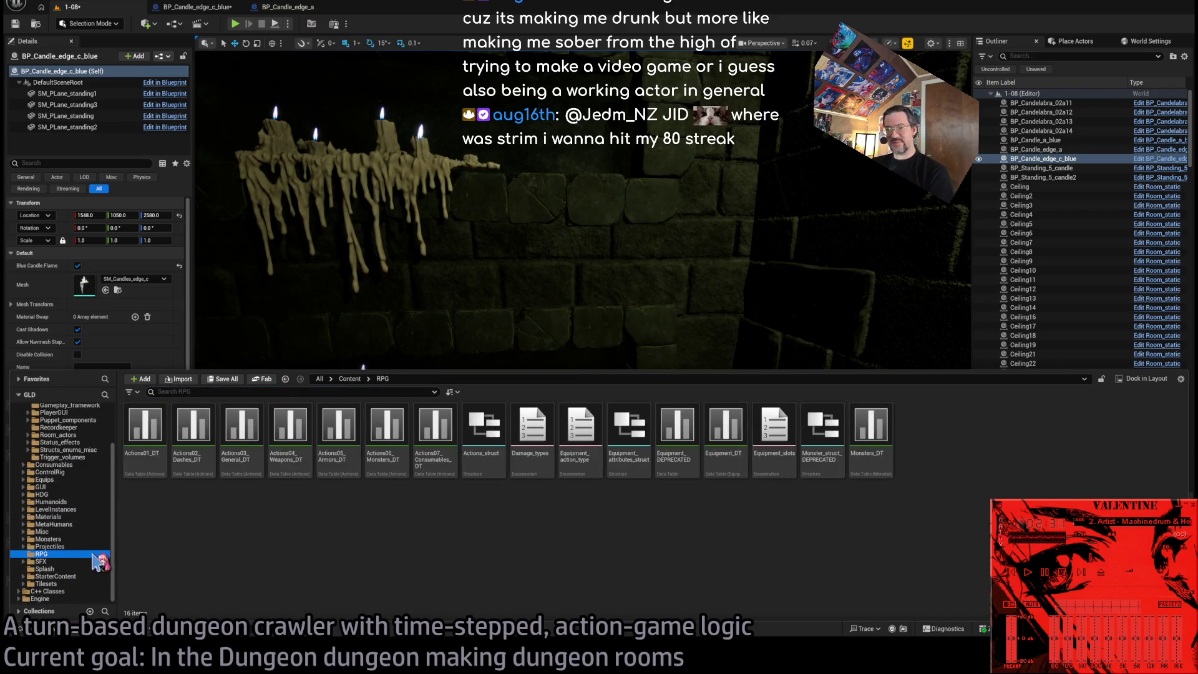
left_click(430, 340)
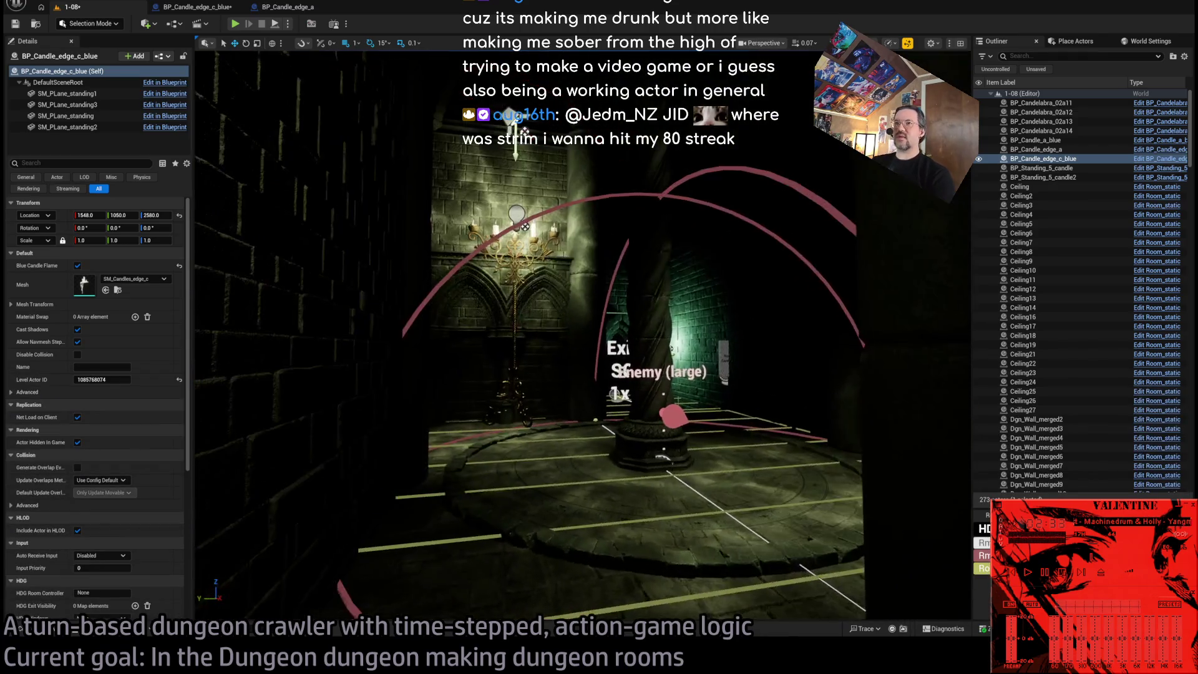
Duplicate Dungeon_torch_light5 along X and give the copy the M_candle2_LF light function.
left_click(500, 249)
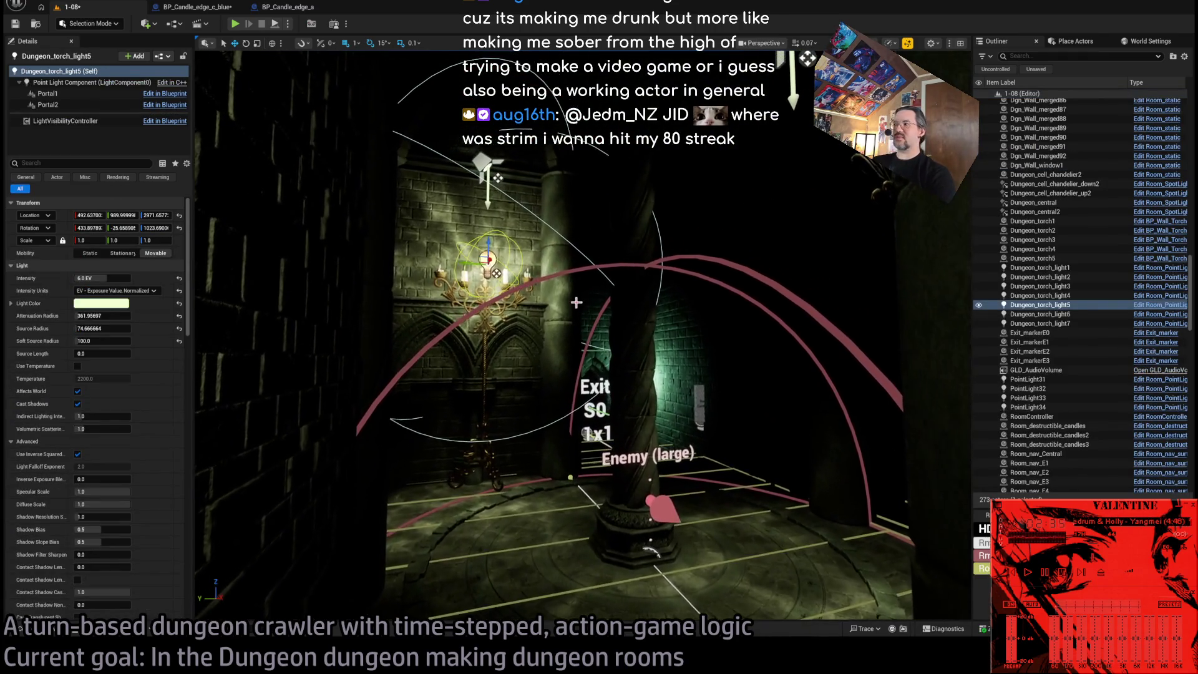
left_click_drag(478, 276, 669, 242)
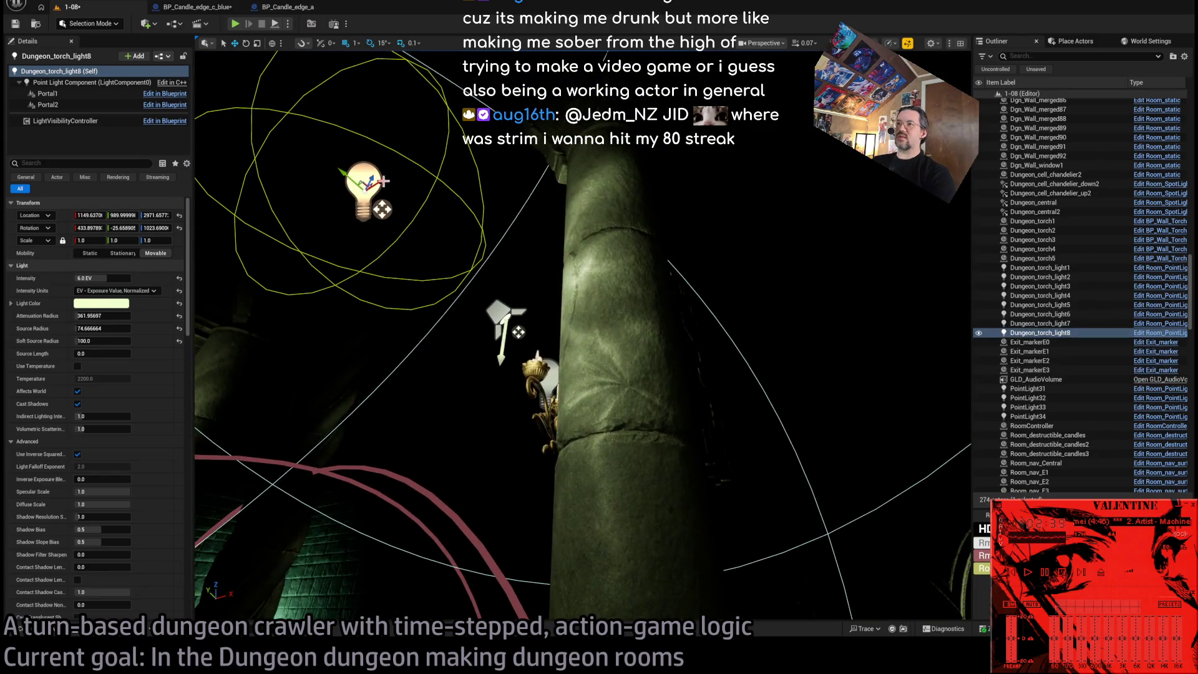
scroll(583, 335, "up", 3)
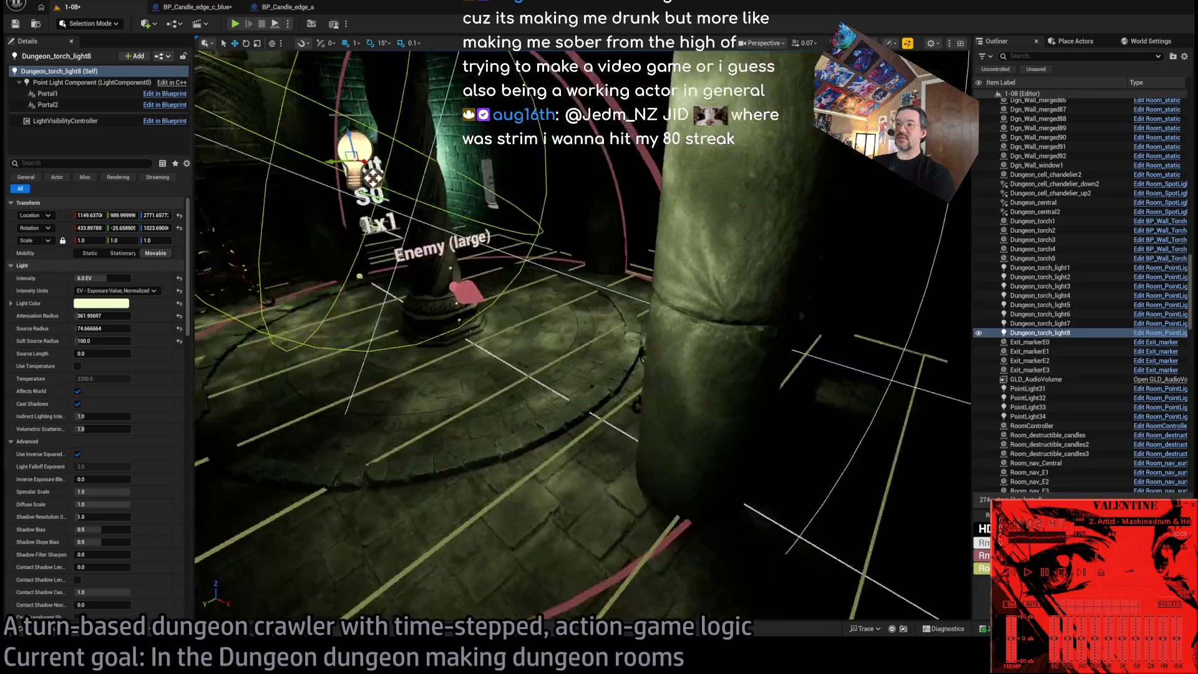
scroll(582, 335, "up", 1)
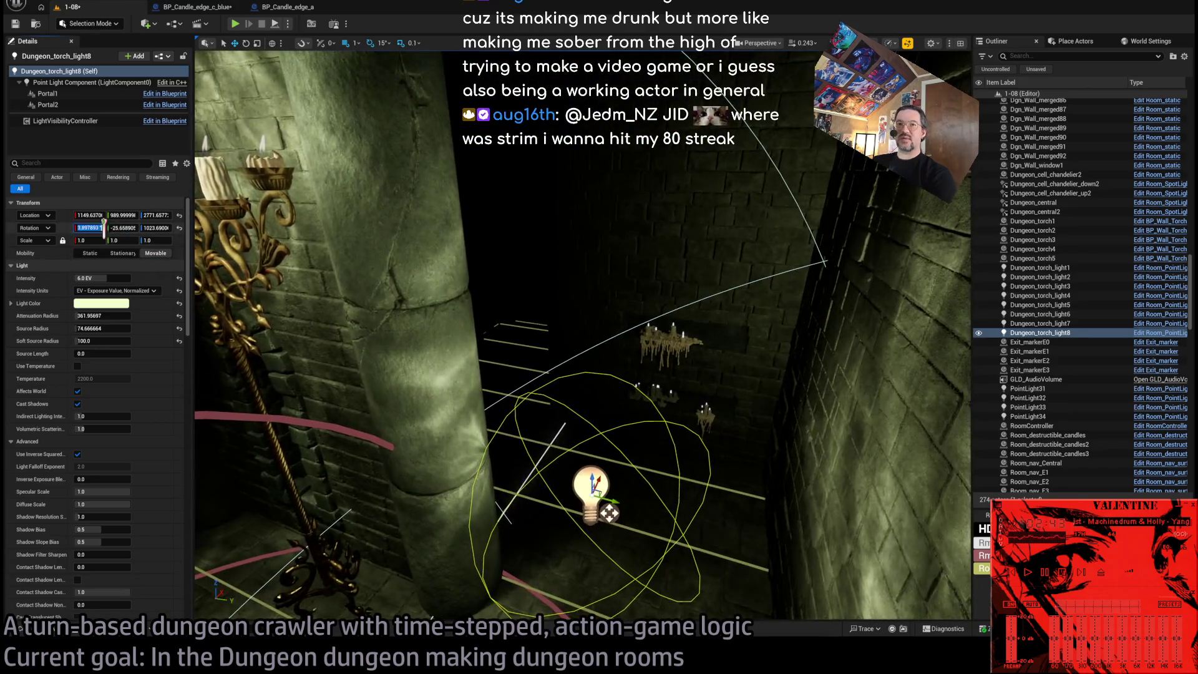
key("Return")
scroll(114, 480, "down", 10)
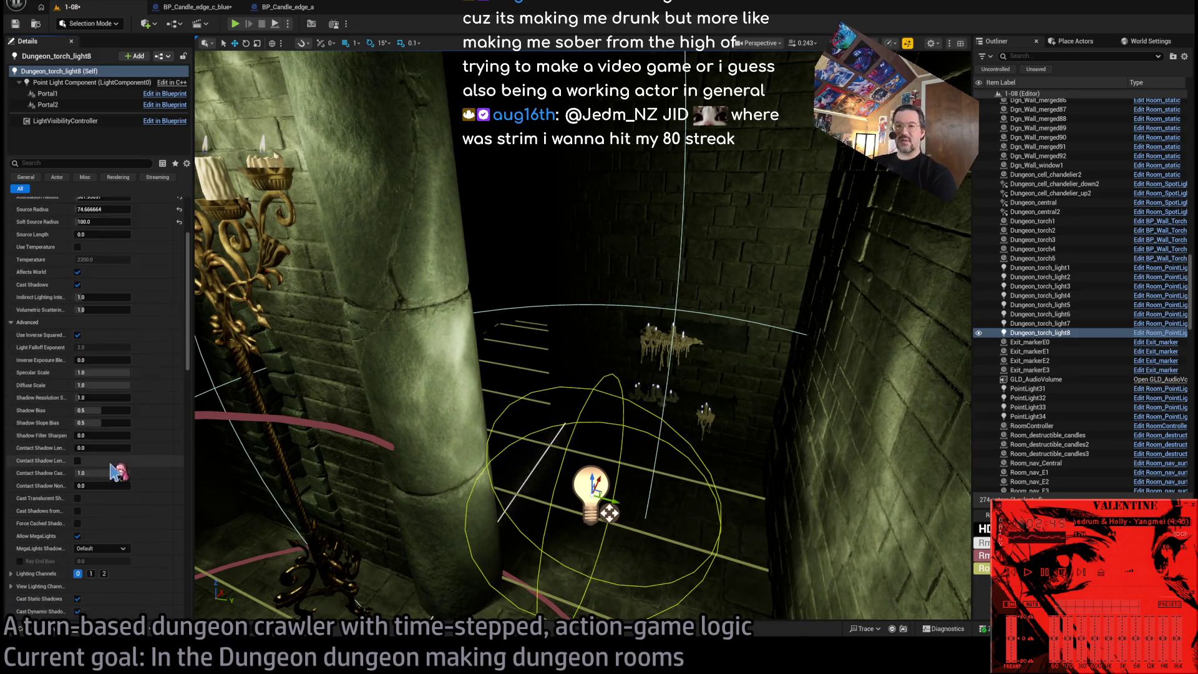
scroll(114, 480, "down", 8)
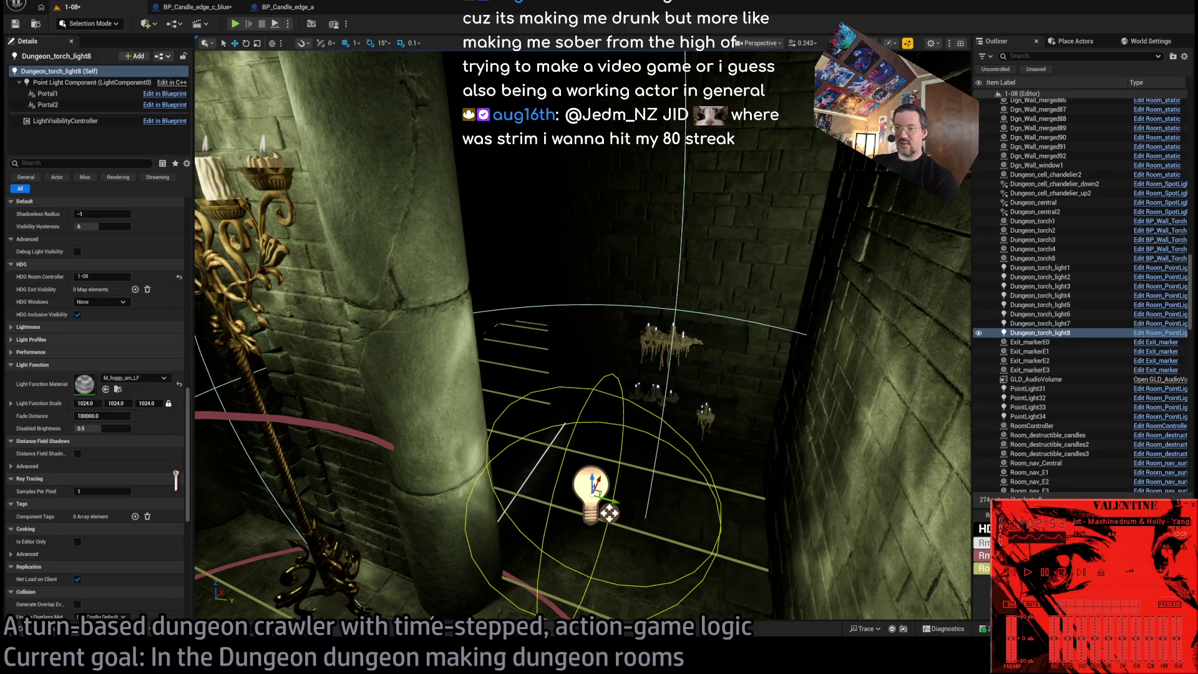
mouse_move(199, 537)
left_mouse_down()
mouse_move(235, 491)
mouse_move(293, 456)
left_mouse_up()
key("f")
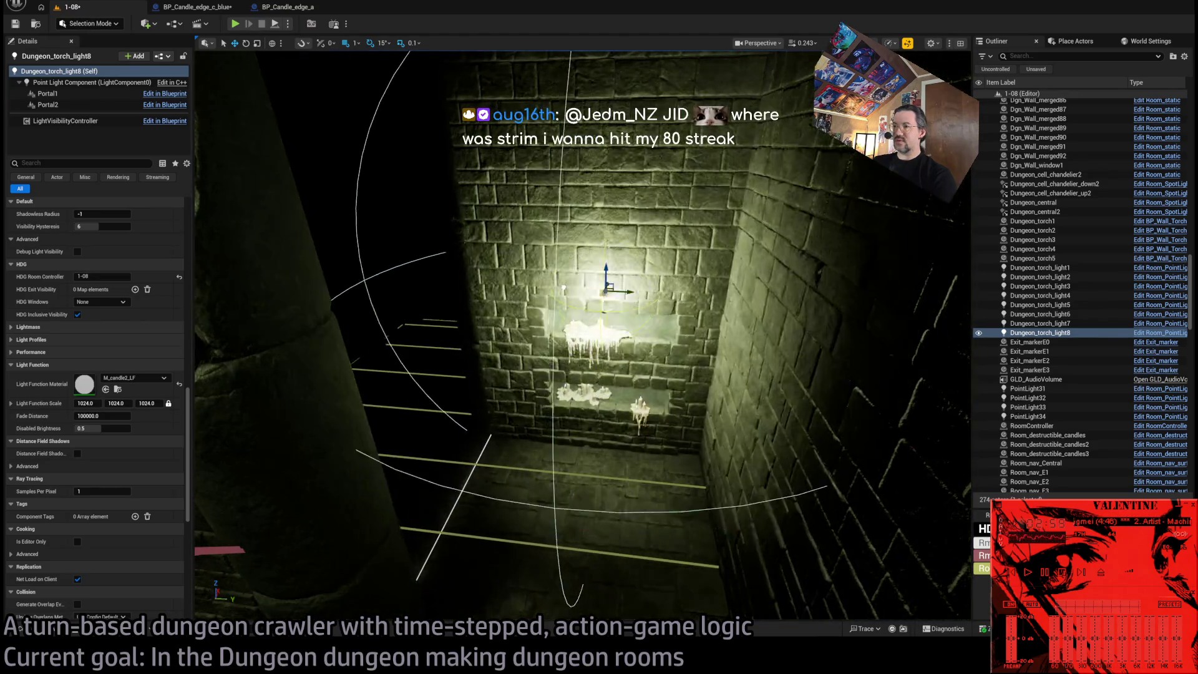
Dim the new torch light's intensity to -0.826661 EV.
scroll(583, 337, "up", 3)
scroll(587, 205, "up", 2)
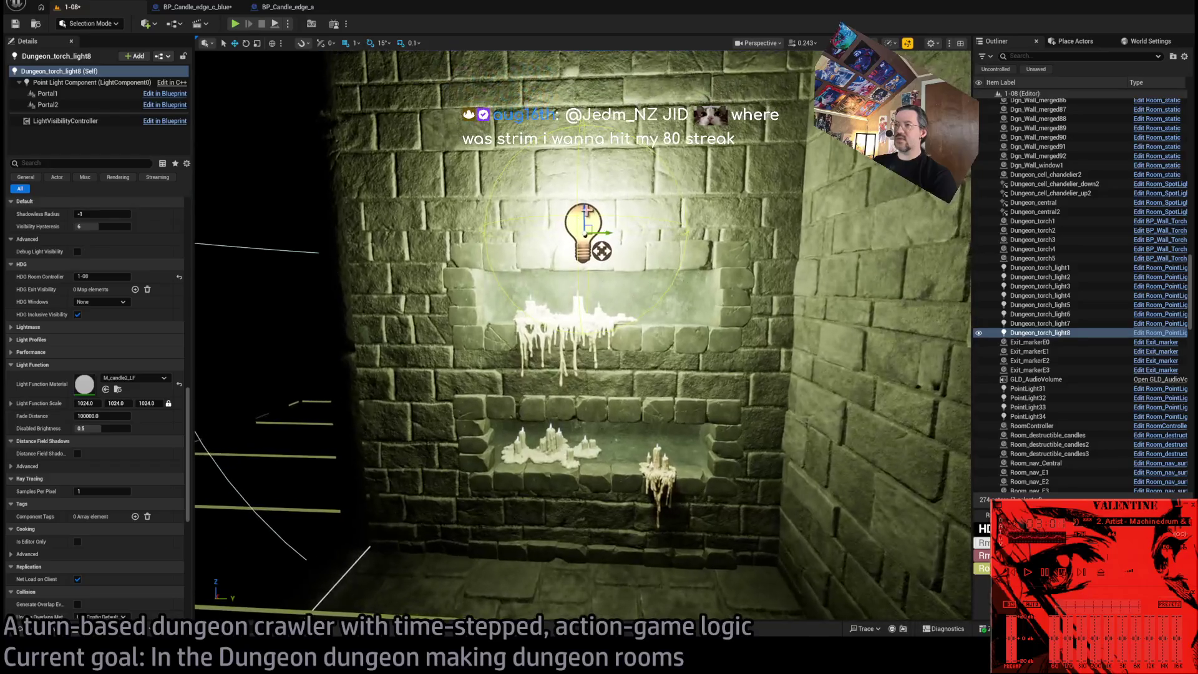
scroll(588, 205, "up", 3)
scroll(588, 204, "up", 2)
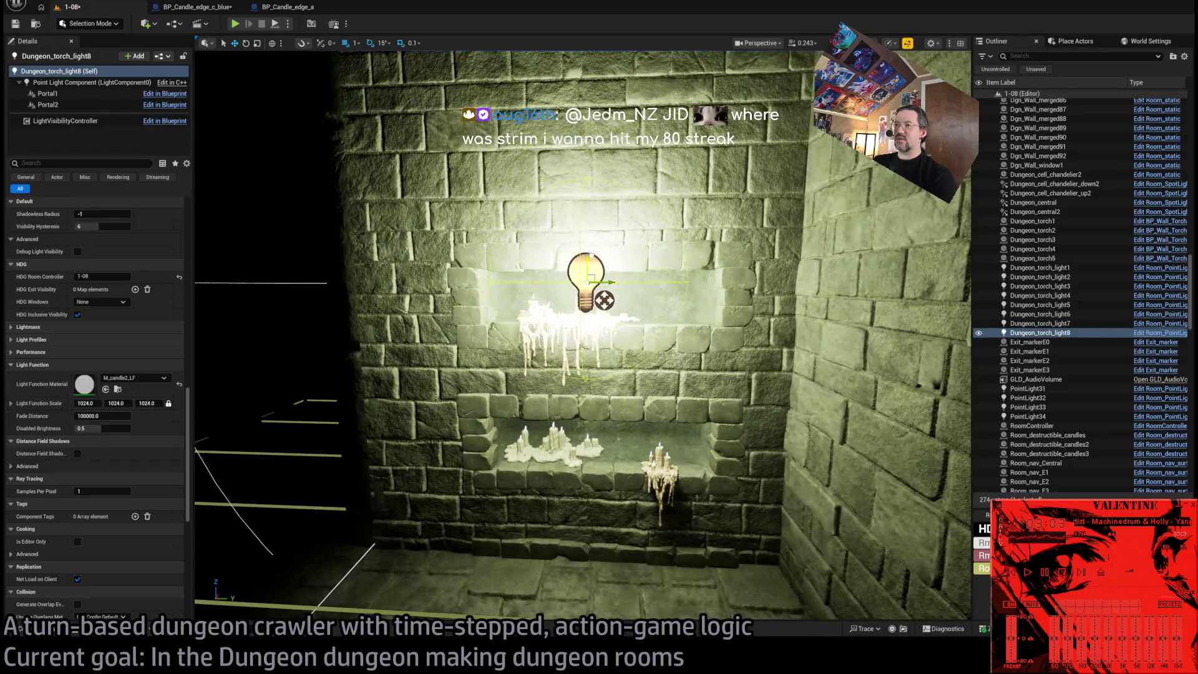
mouse_move(588, 204)
left_mouse_down()
mouse_move(805, 211)
mouse_move(792, 223)
left_mouse_up()
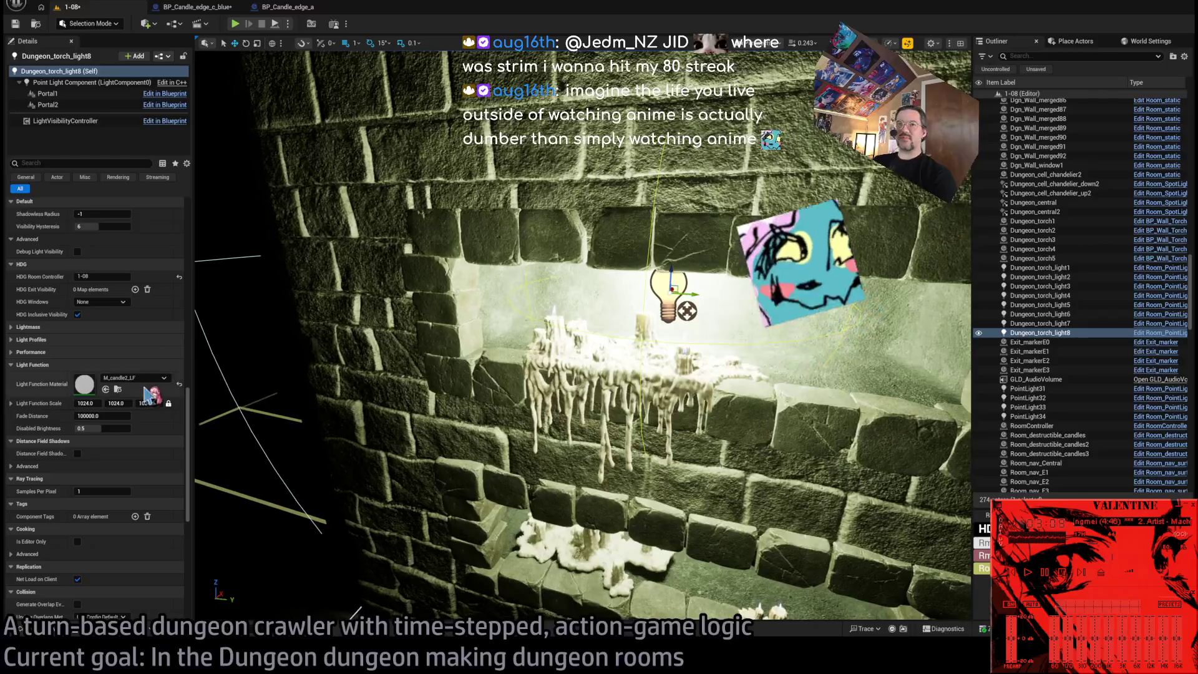
scroll(140, 418, "up", 15)
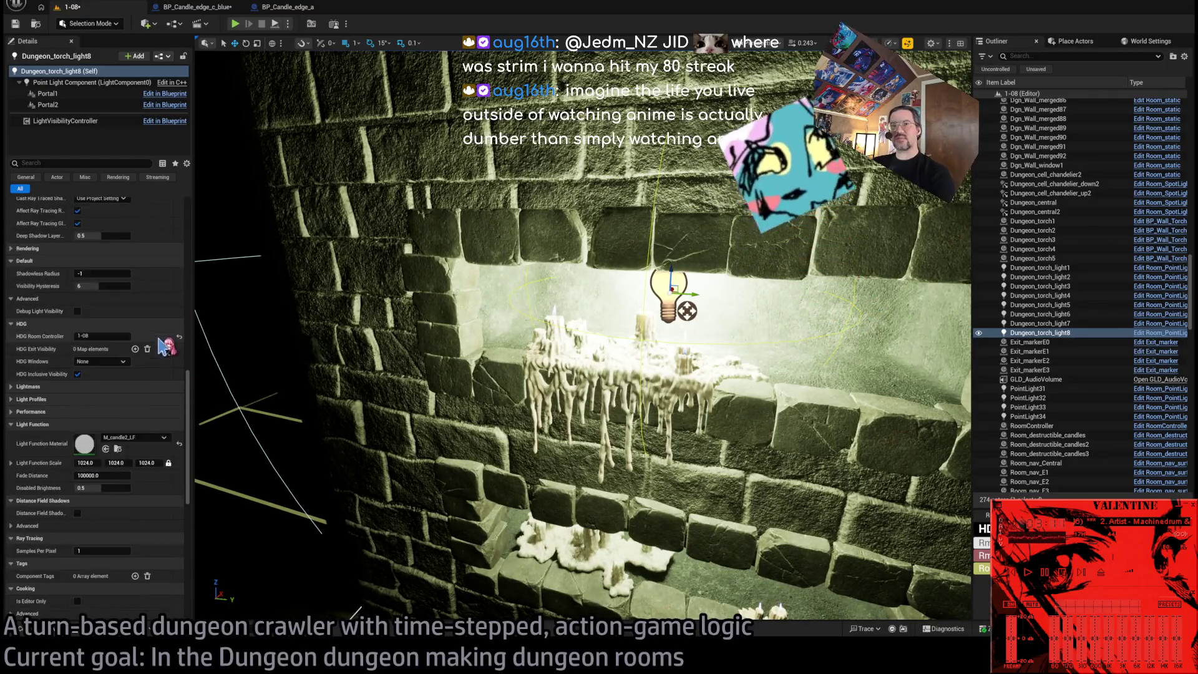
scroll(137, 418, "up", 2)
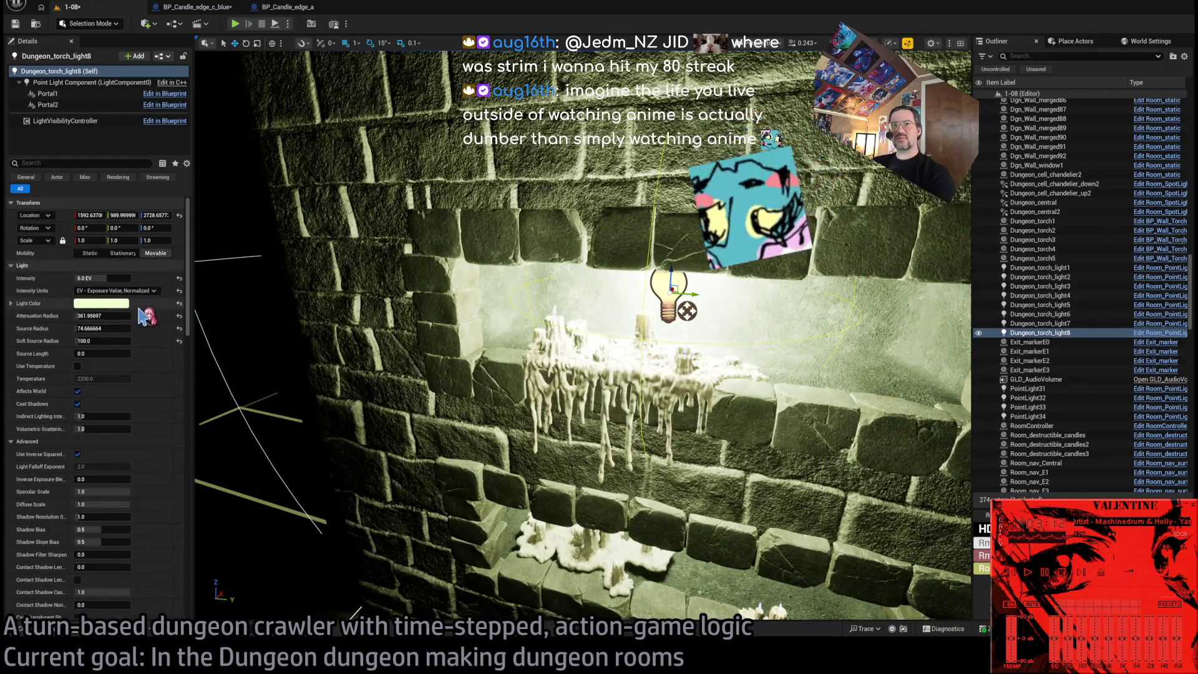
left_click_drag(114, 277, 94, 278)
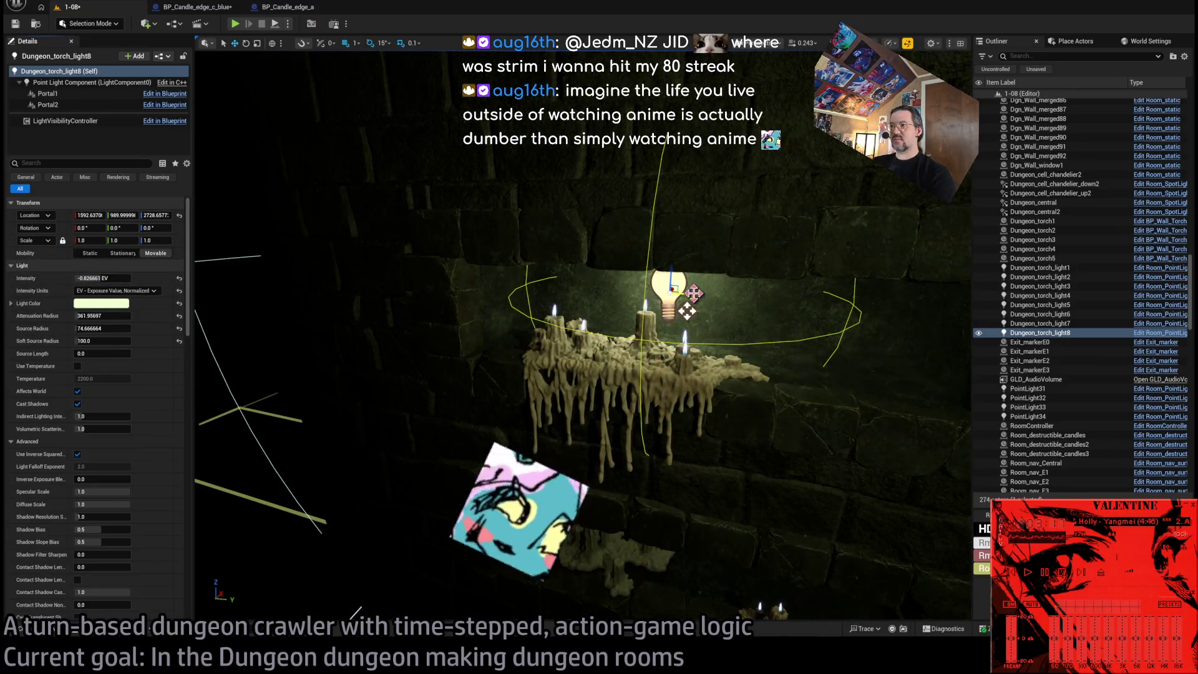
Disable collision on the selected wall candle pieces.
left_click(593, 361)
scroll(609, 455, "down", 3)
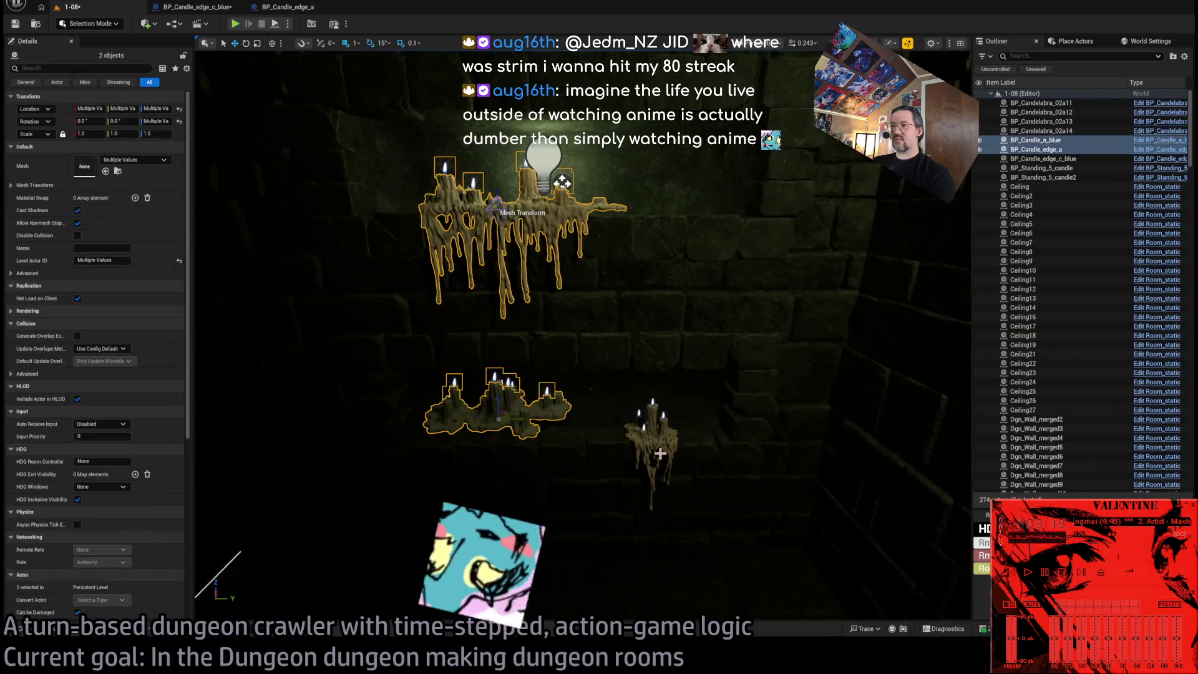
left_click(645, 451, "ctrl")
left_click(78, 235)
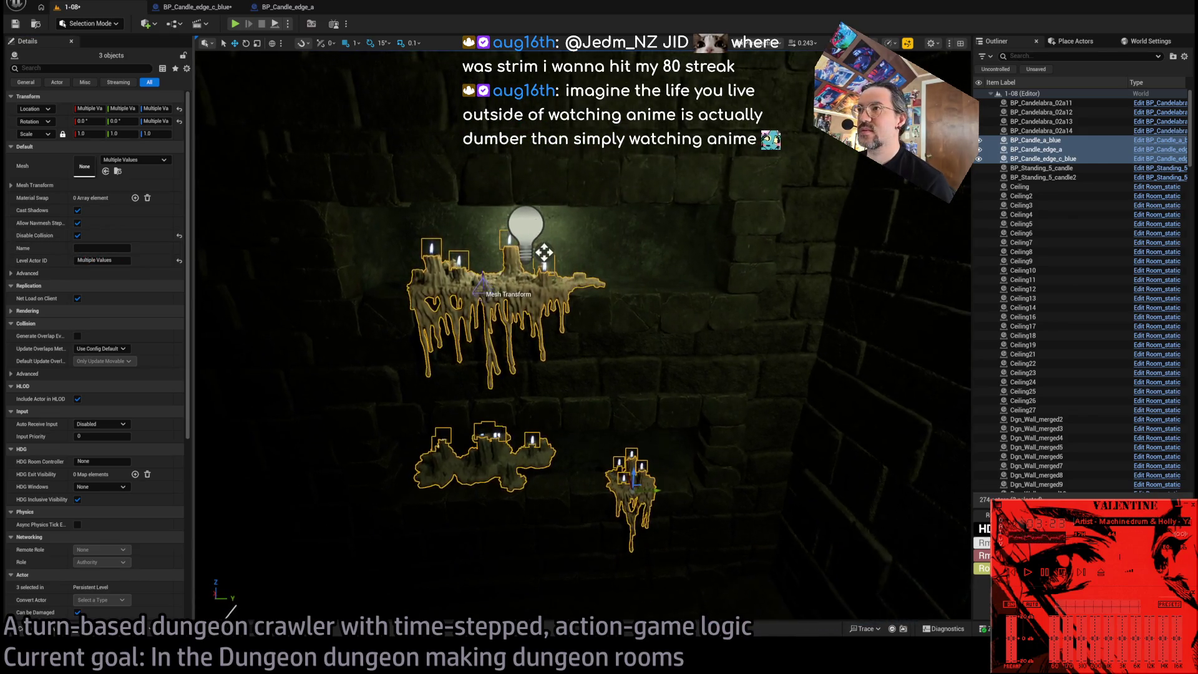
Nudge the torch light along X to about 1580, above the candles.
left_click(543, 252)
key("f")
mouse_move(726, 176)
left_mouse_down()
mouse_move(687, 275)
mouse_move(690, 262)
mouse_move(655, 250)
mouse_move(596, 262)
mouse_move(607, 259)
mouse_move(606, 280)
left_mouse_up()
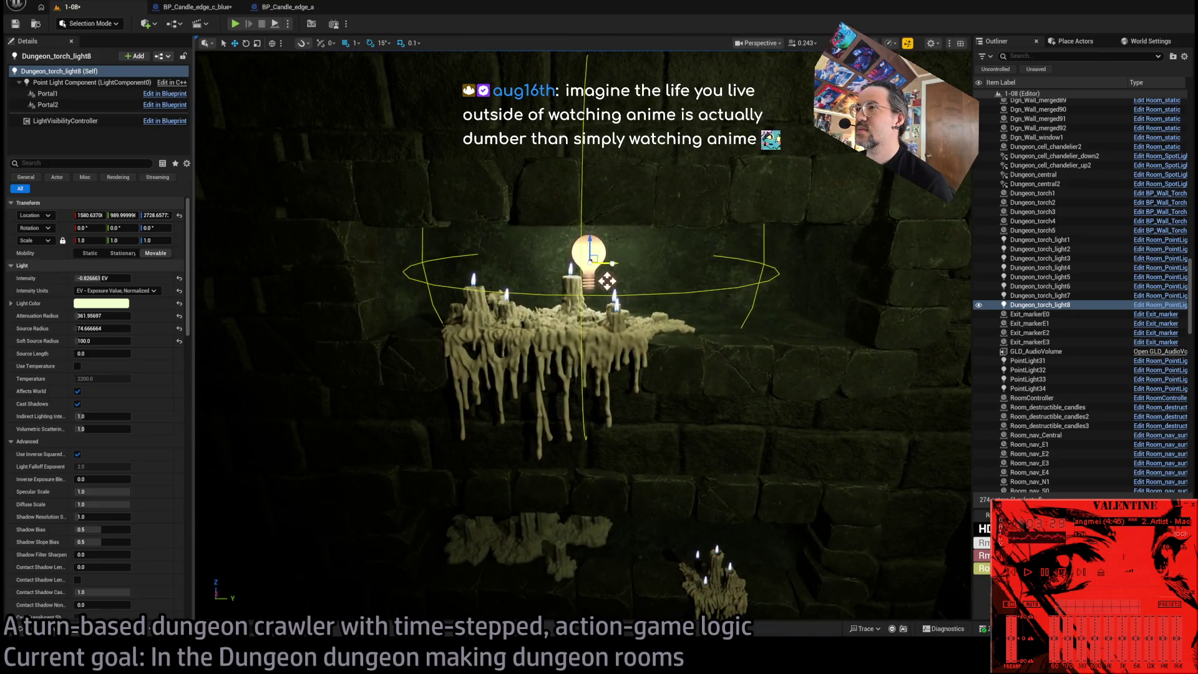
Shrink the light's source radius and set its attenuation radius to 75.
left_click_drag(116, 325, 105, 325)
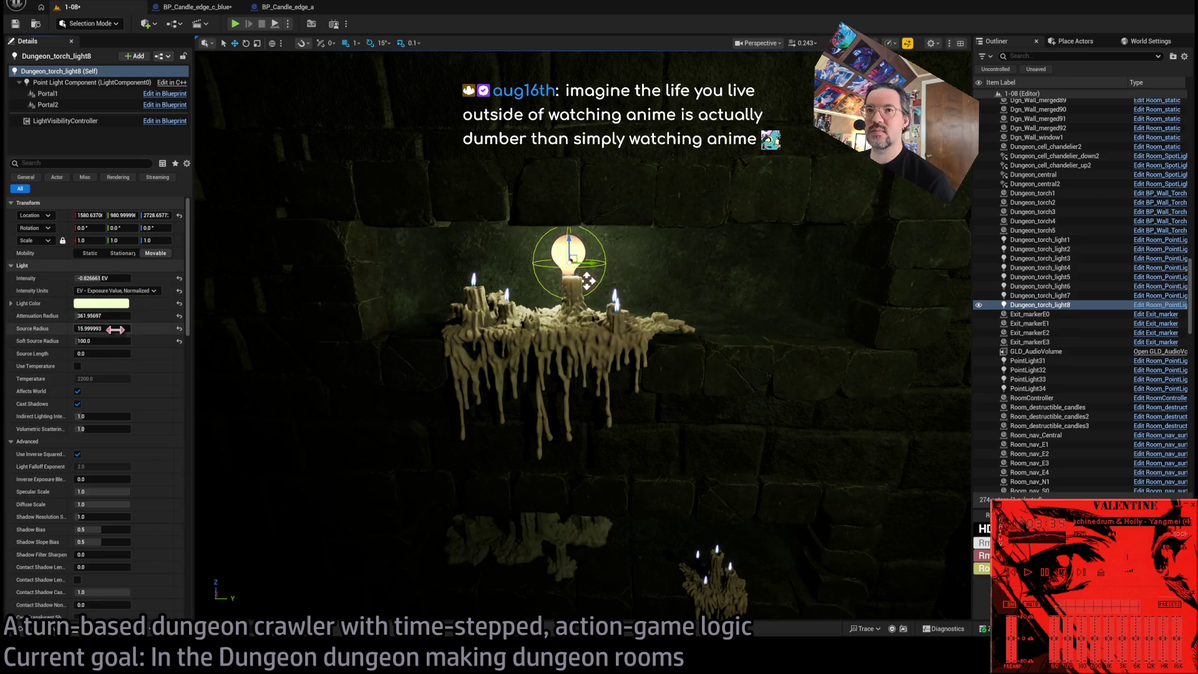
left_click_drag(118, 316, 86, 317)
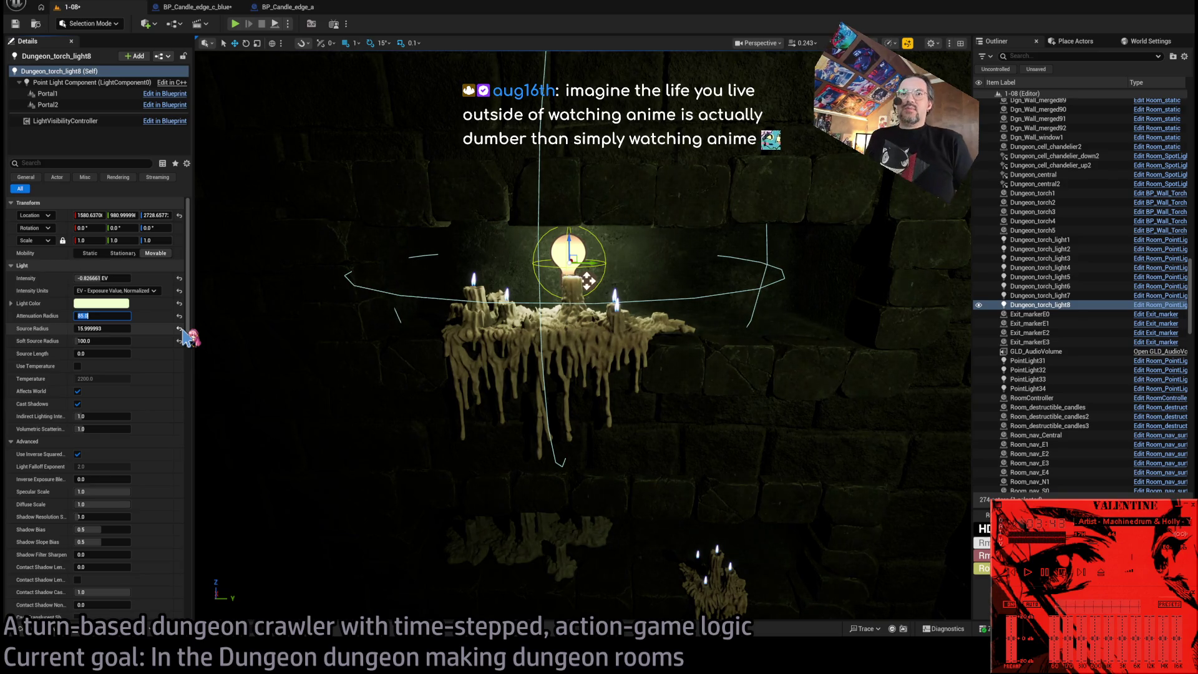
type("75")
key("Return")
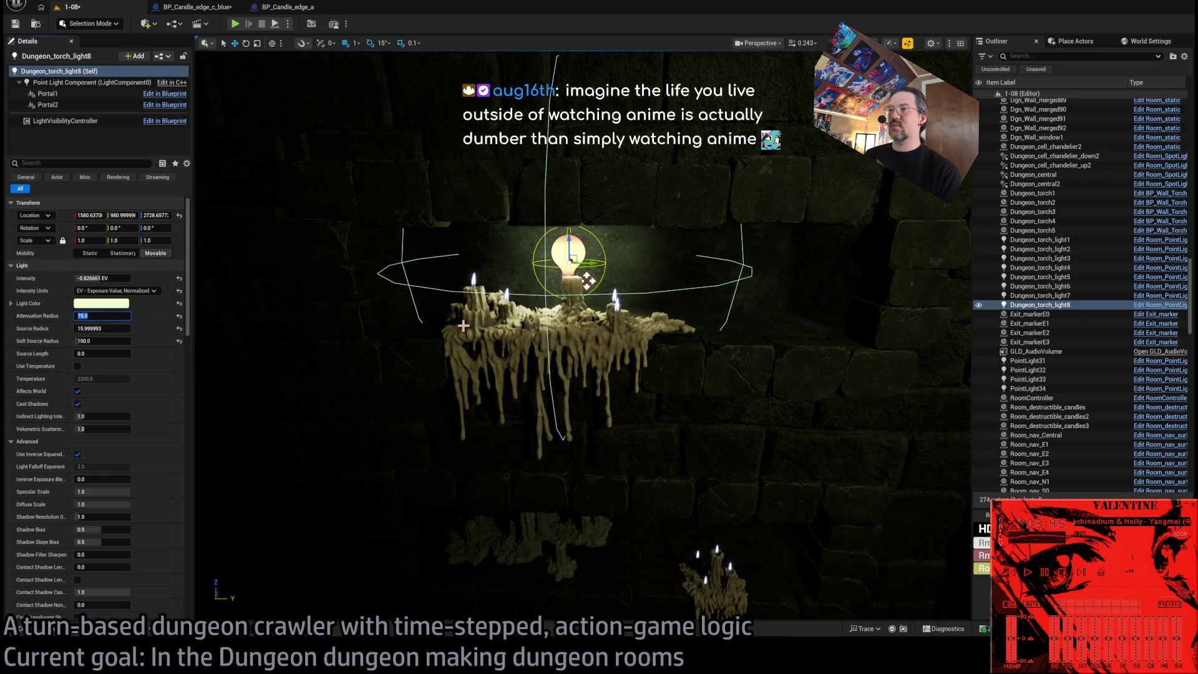
Inspect the chandelier spotlights, then reselect Dungeon_torch_light8 and begin renaming it.
mouse_move(588, 281)
left_mouse_down()
mouse_move(627, 321)
mouse_move(649, 290)
mouse_move(623, 293)
mouse_move(562, 237)
left_mouse_up()
left_click(565, 252)
double_click(1046, 156)
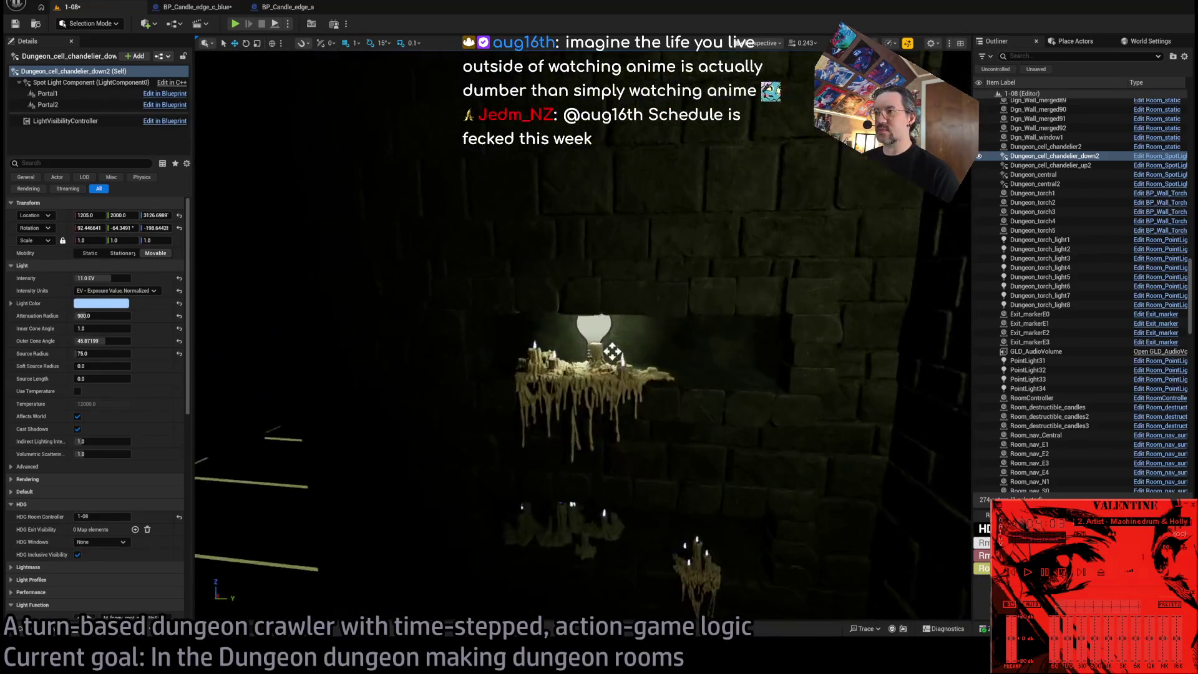
left_click(589, 301)
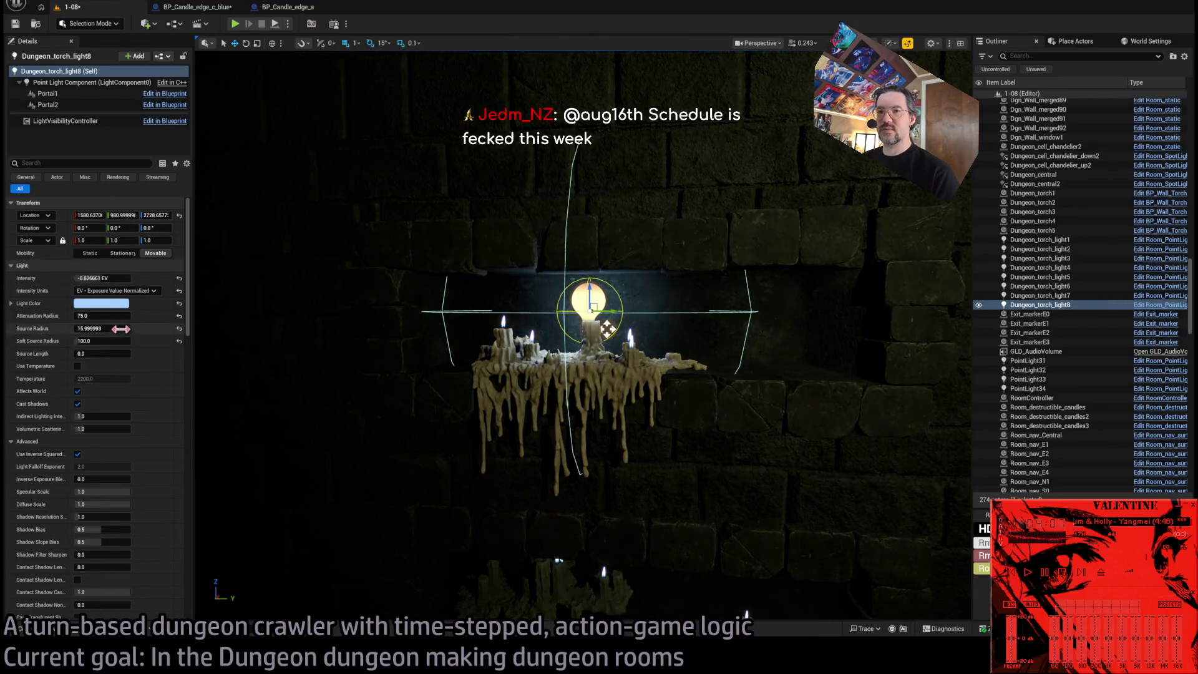
left_click_drag(245, 401, 747, 289)
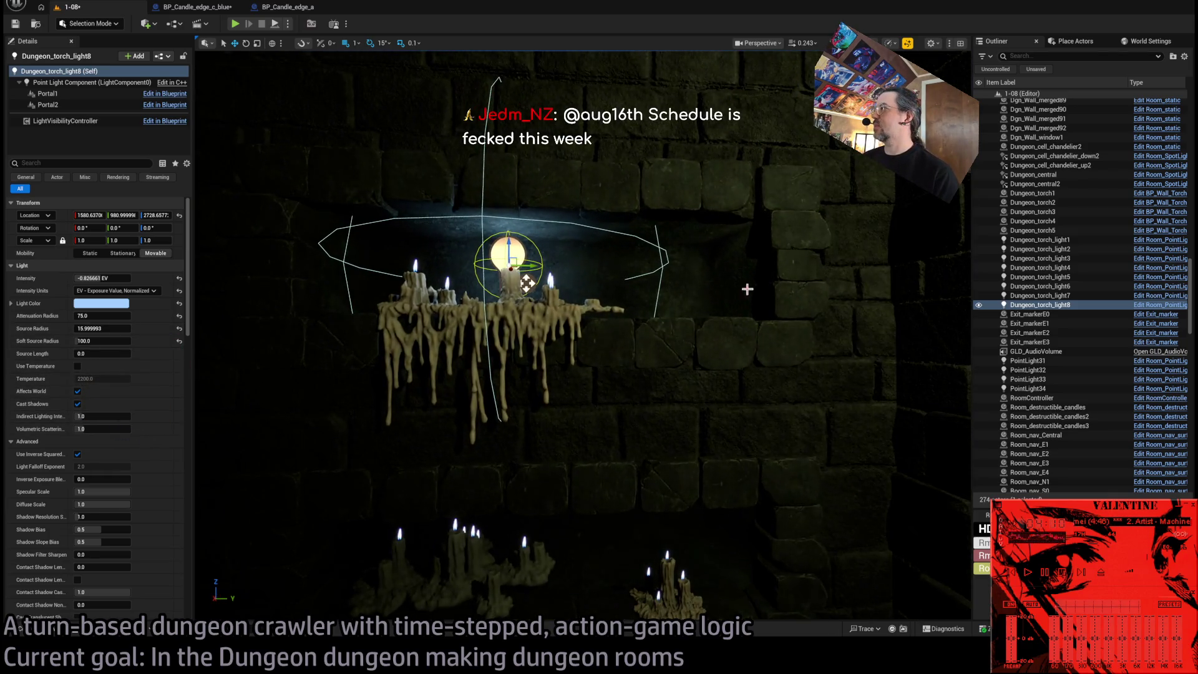
left_click(1046, 304)
type("LoculusLig")
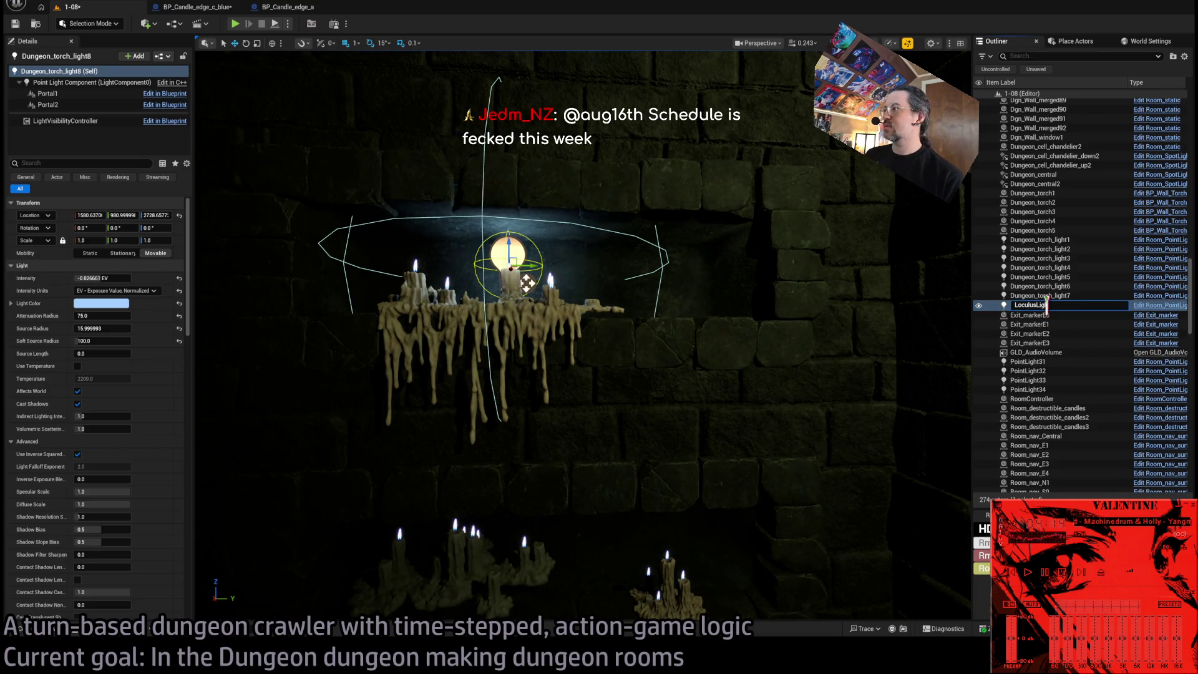
Name the light LoculusLight and position the LoculusLight2 copy over the lower candles.
type("ht")
key("Return")
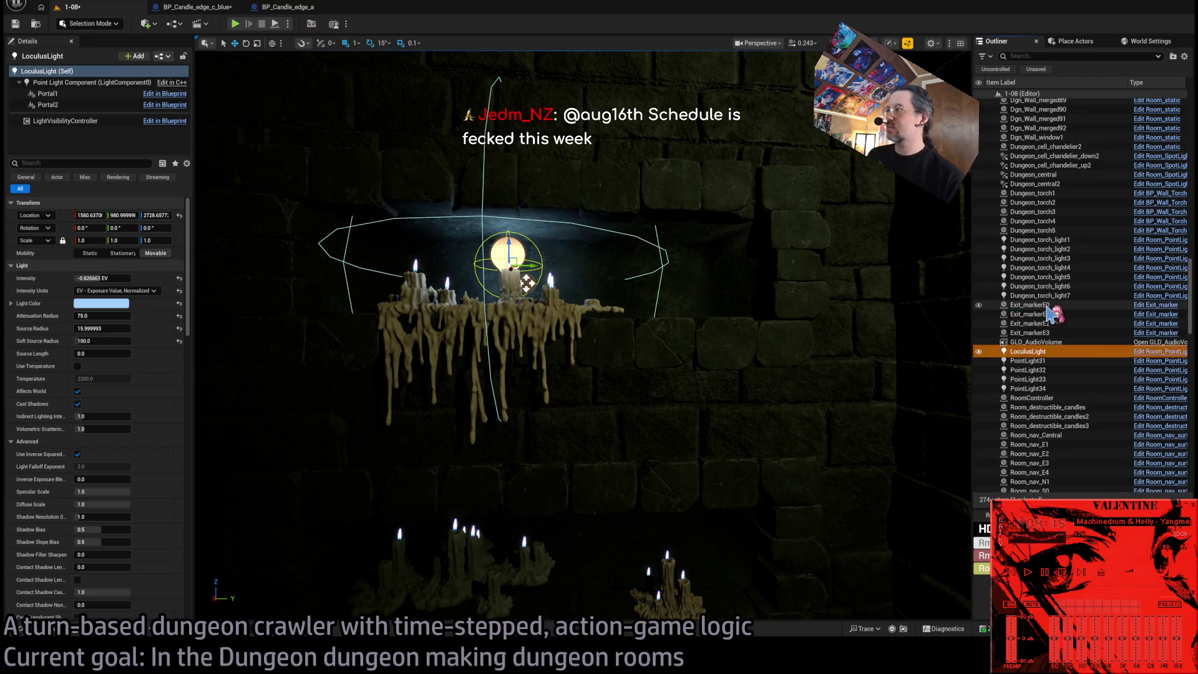
mouse_move(632, 302)
left_mouse_down()
mouse_move(589, 231)
mouse_move(581, 432)
left_mouse_up()
key("f")
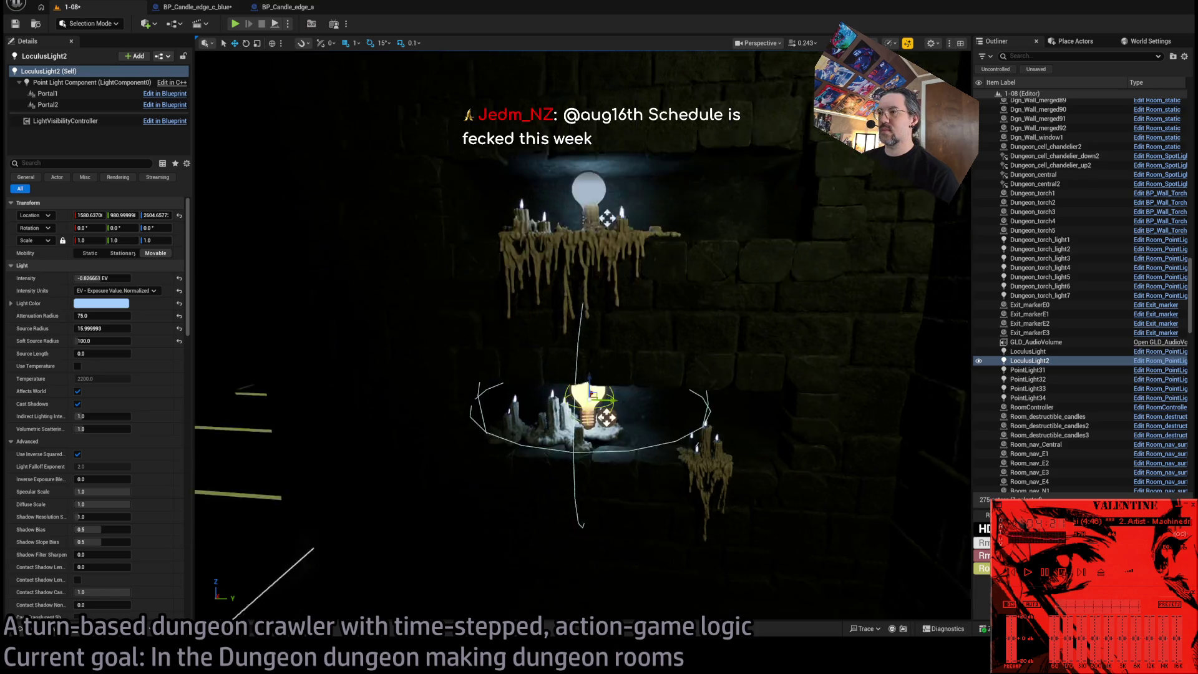
mouse_move(594, 398)
left_mouse_down()
mouse_move(536, 399)
mouse_move(556, 378)
left_mouse_up()
key("f")
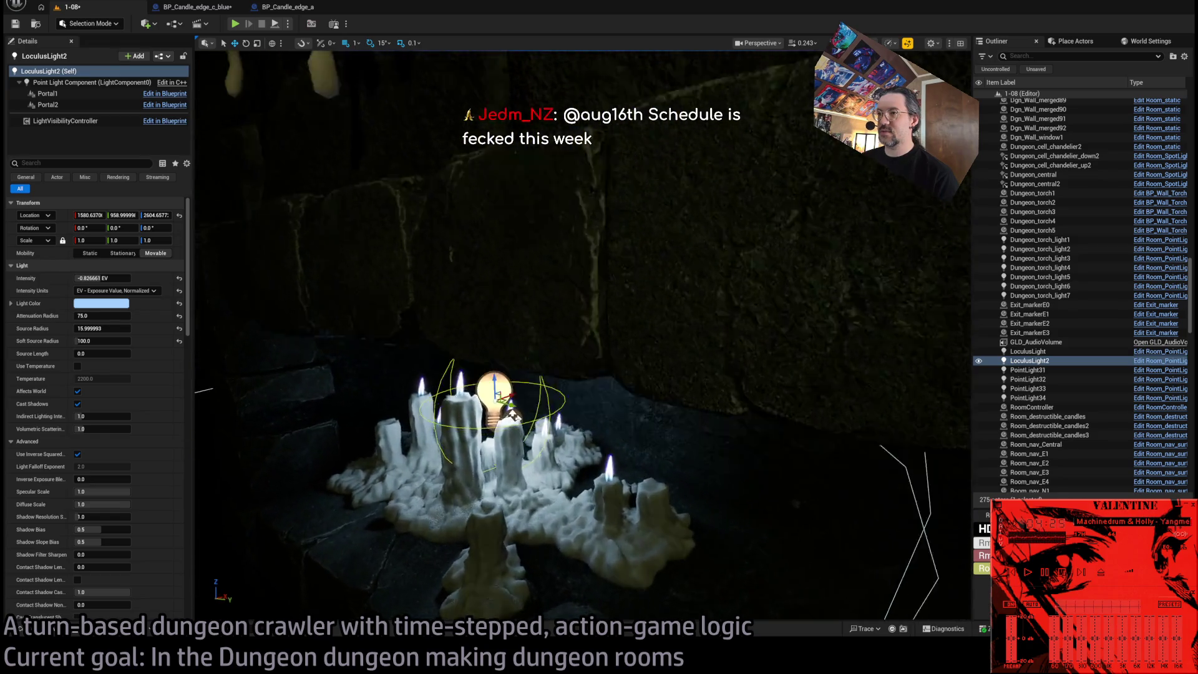
scroll(532, 357, "down", 5)
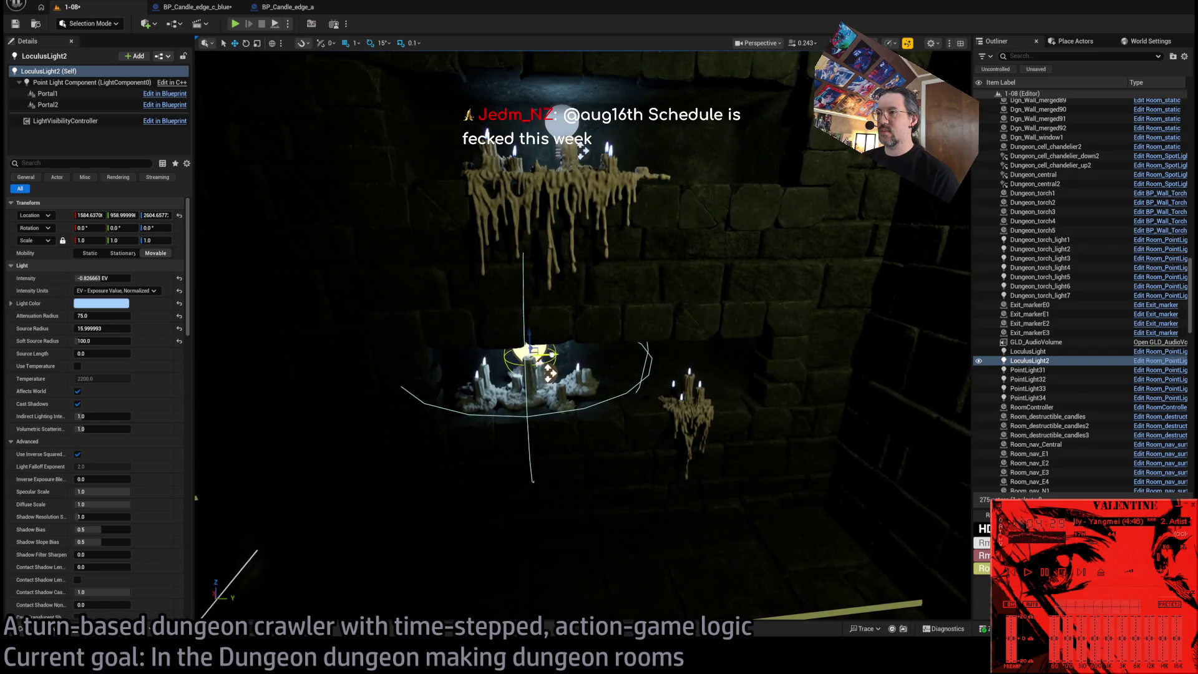
Duplicate the light as LoculusLight3 over the hanging candles at right.
left_click_drag(549, 373, 689, 368, "alt")
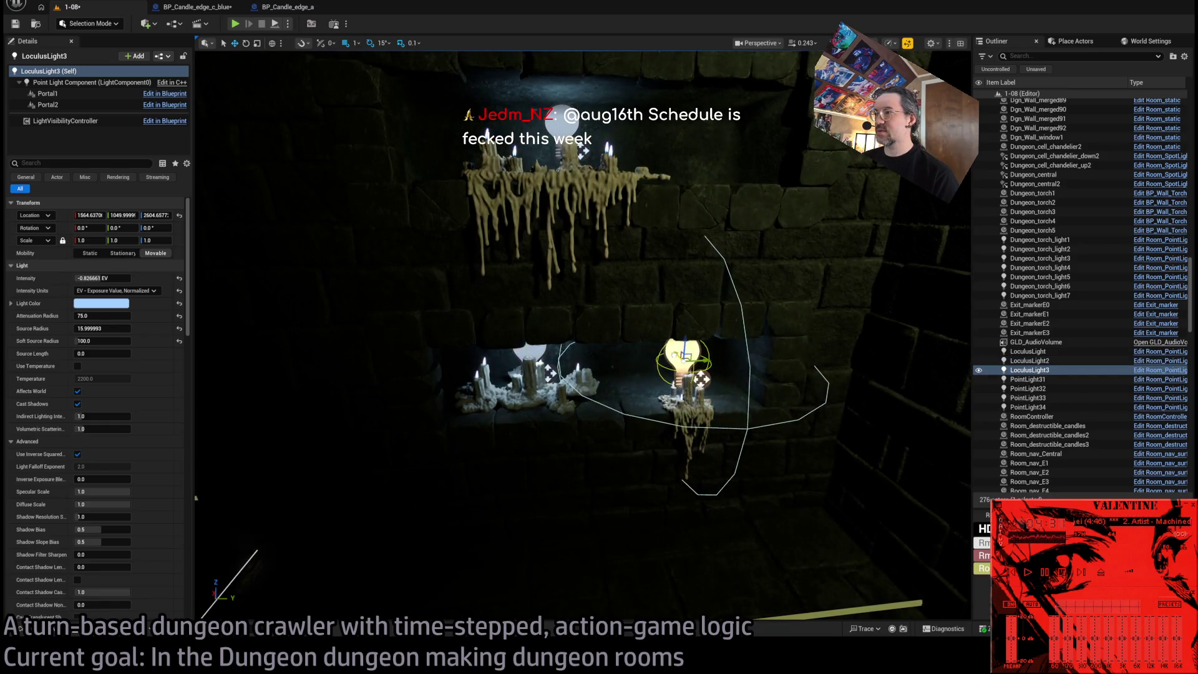
left_click_drag(297, 385, 297, 311)
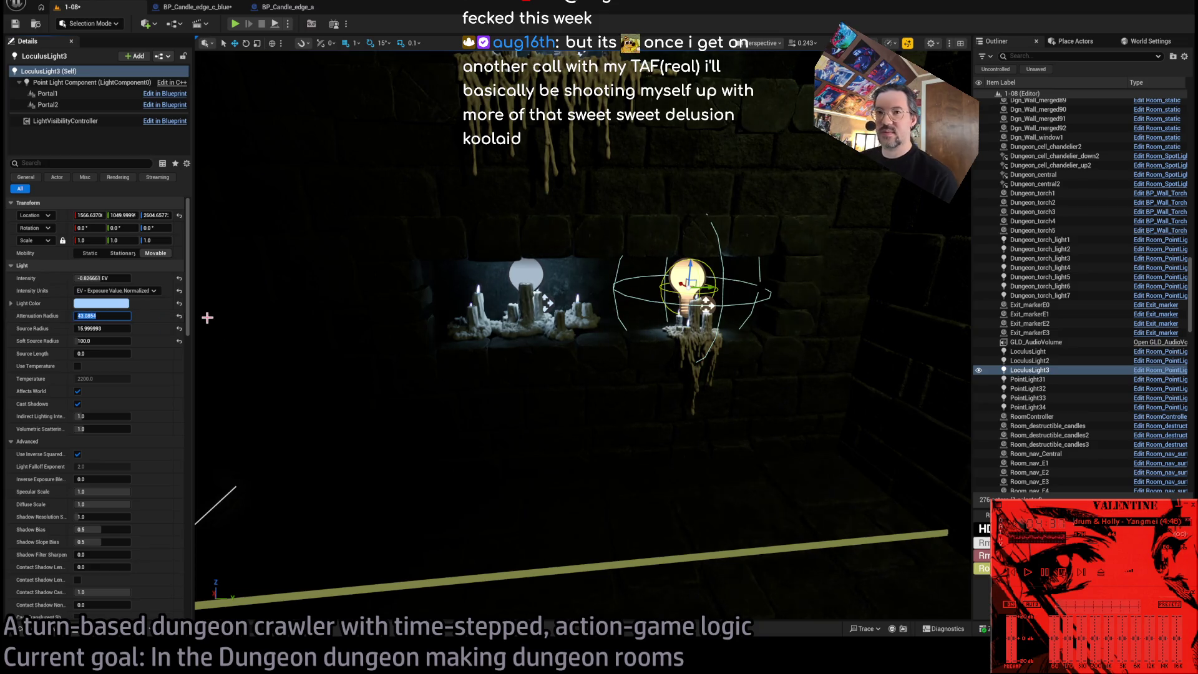
mouse_move(208, 317)
left_mouse_down()
mouse_move(207, 246)
mouse_move(232, 246)
mouse_move(212, 243)
mouse_move(212, 212)
mouse_move(206, 241)
mouse_move(224, 240)
left_mouse_up()
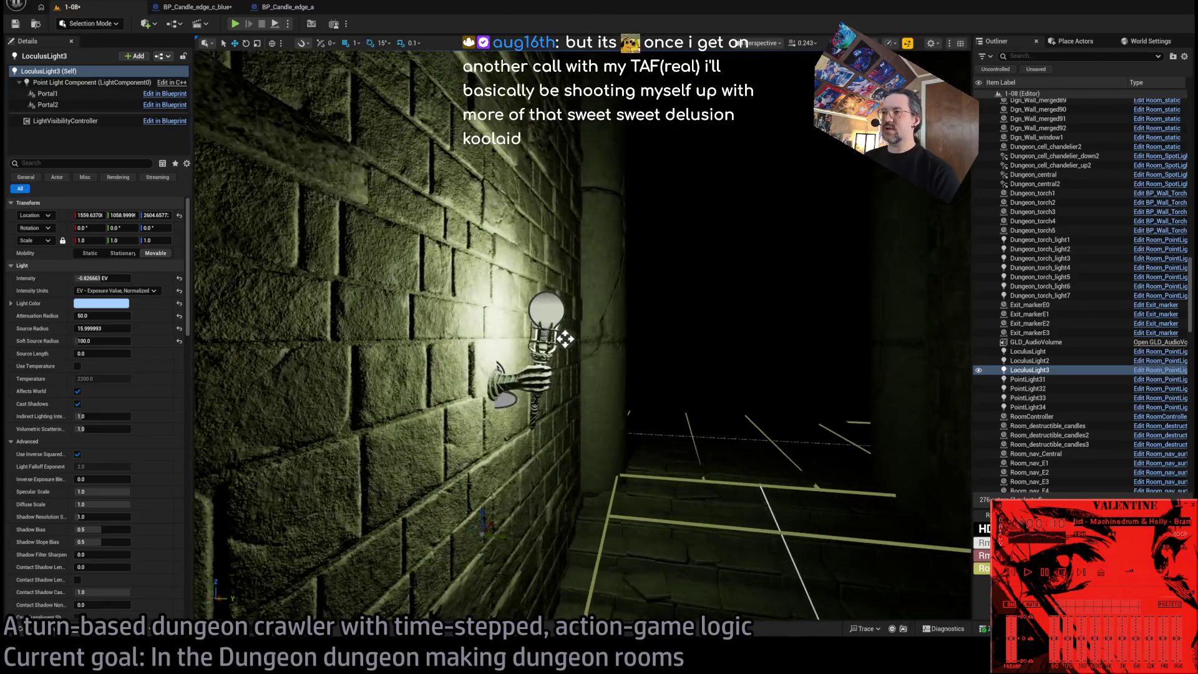
left_click(546, 301)
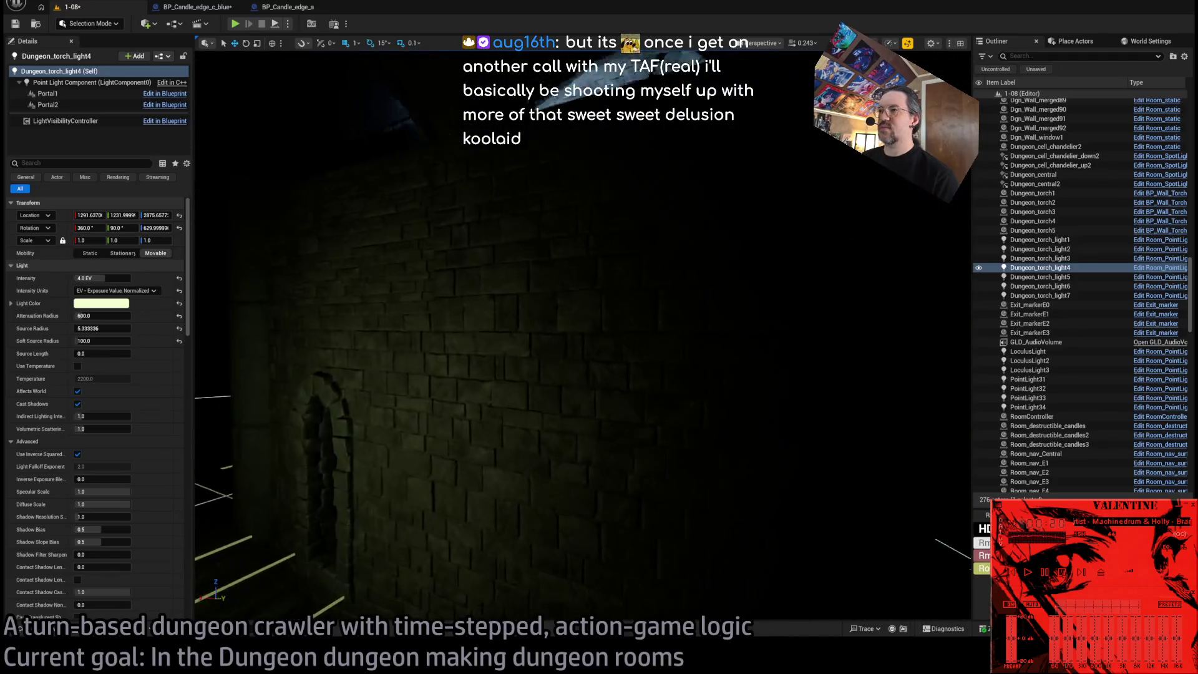
left_click(756, 222)
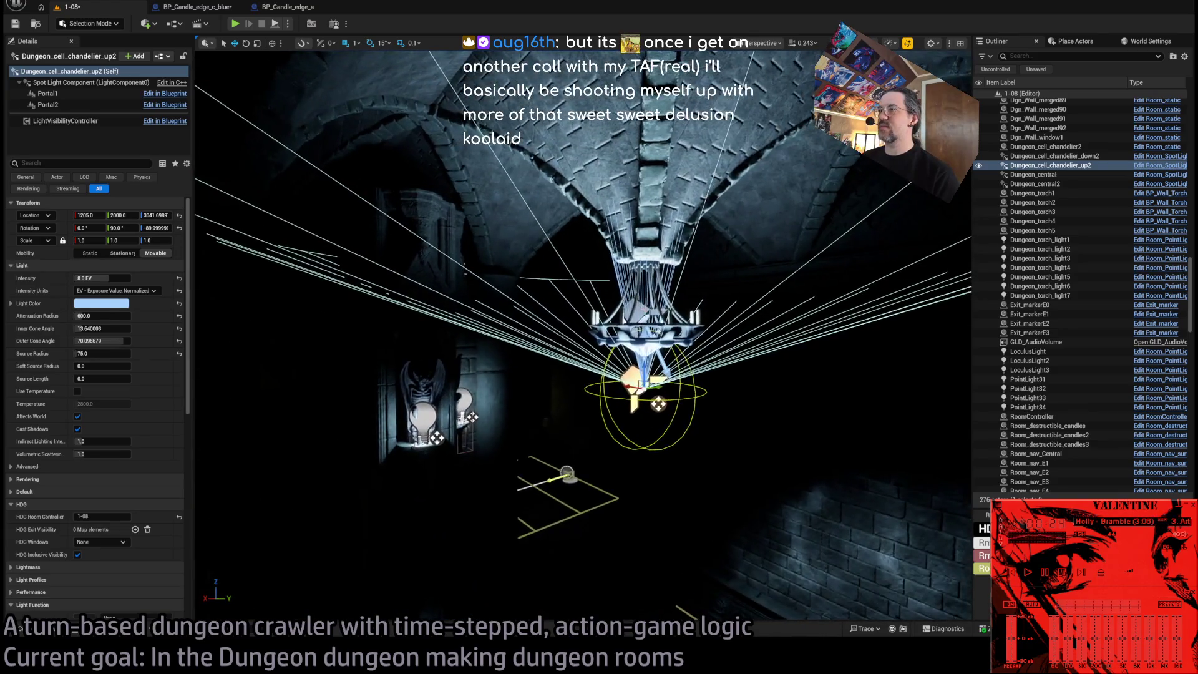
Duplicate Dungeon_cell_chandelier_down2 over the corridor, zero its rotation and pitch it down.
left_click(334, 424)
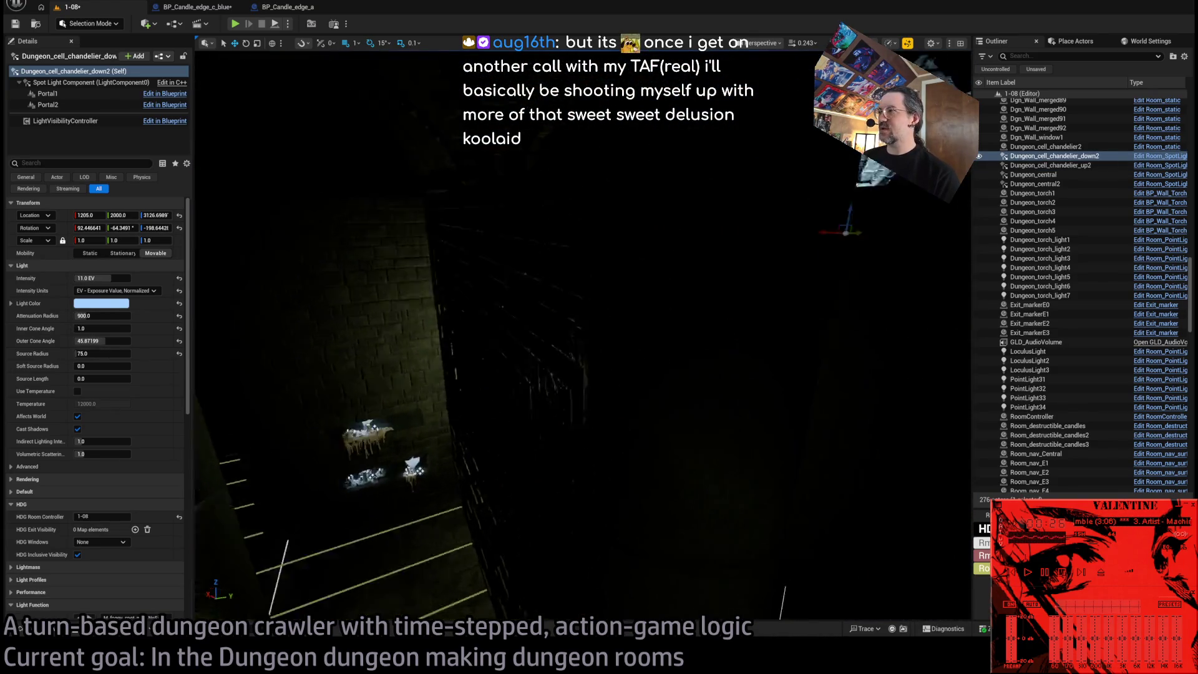
left_click_drag(679, 308, 445, 160)
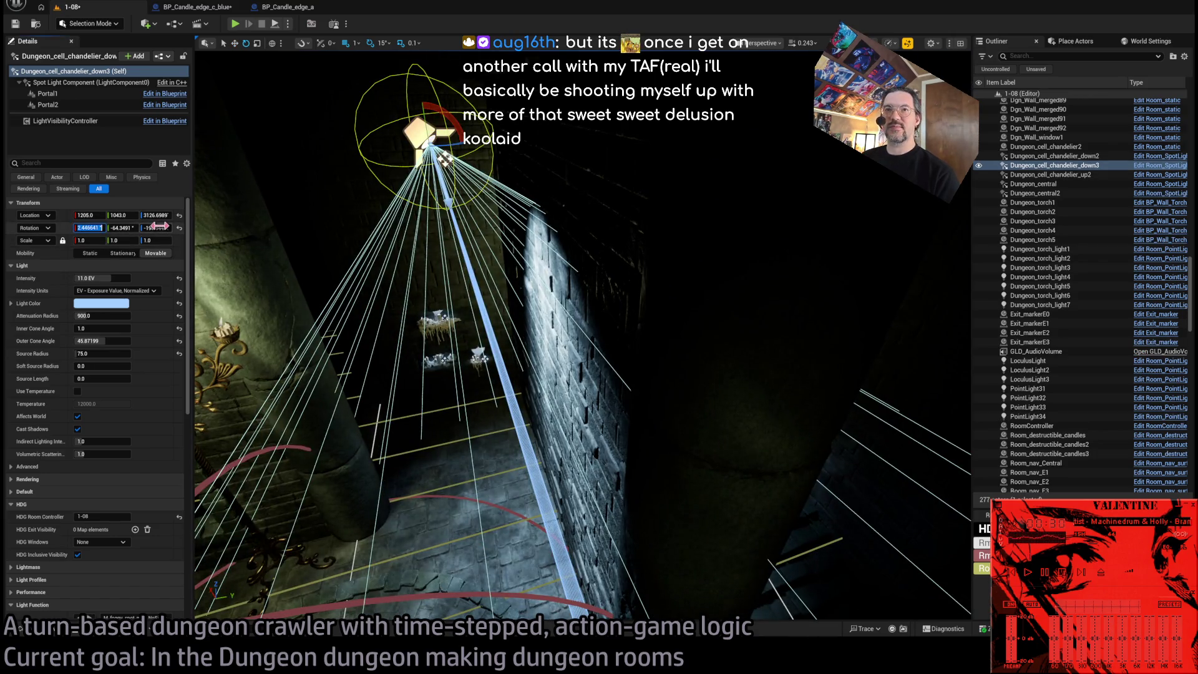
key("Tab")
type("0")
key("Tab")
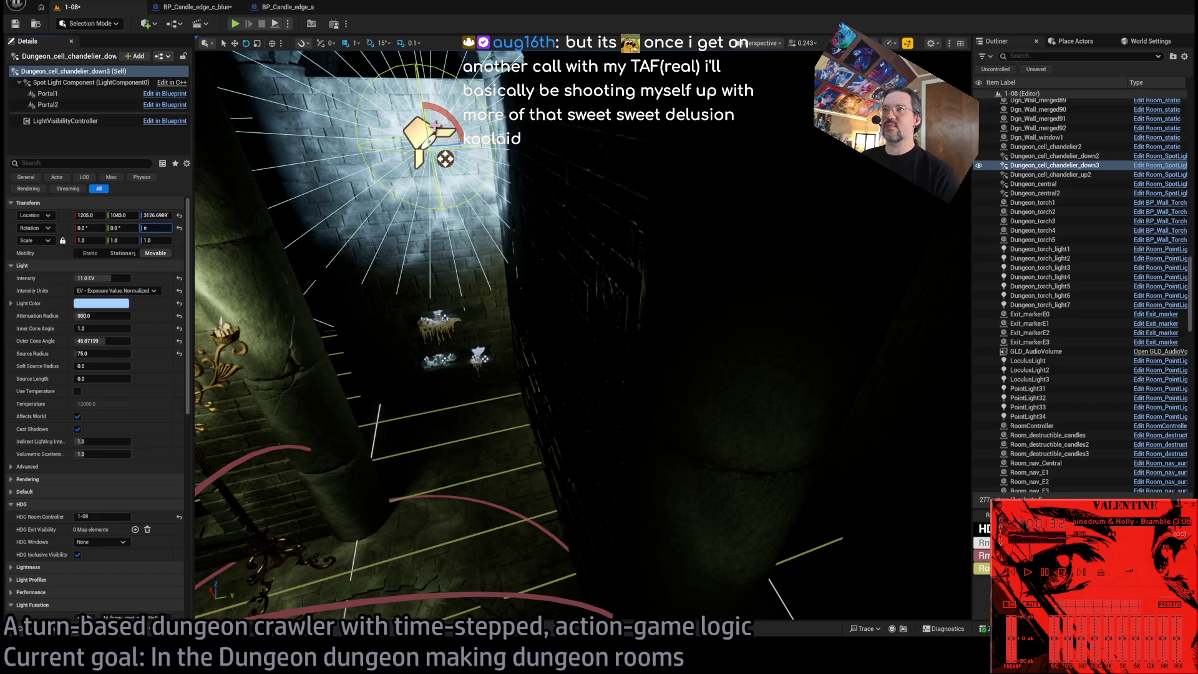
left_click_drag(444, 159, 445, 159)
left_click_drag(449, 202, 175, 171)
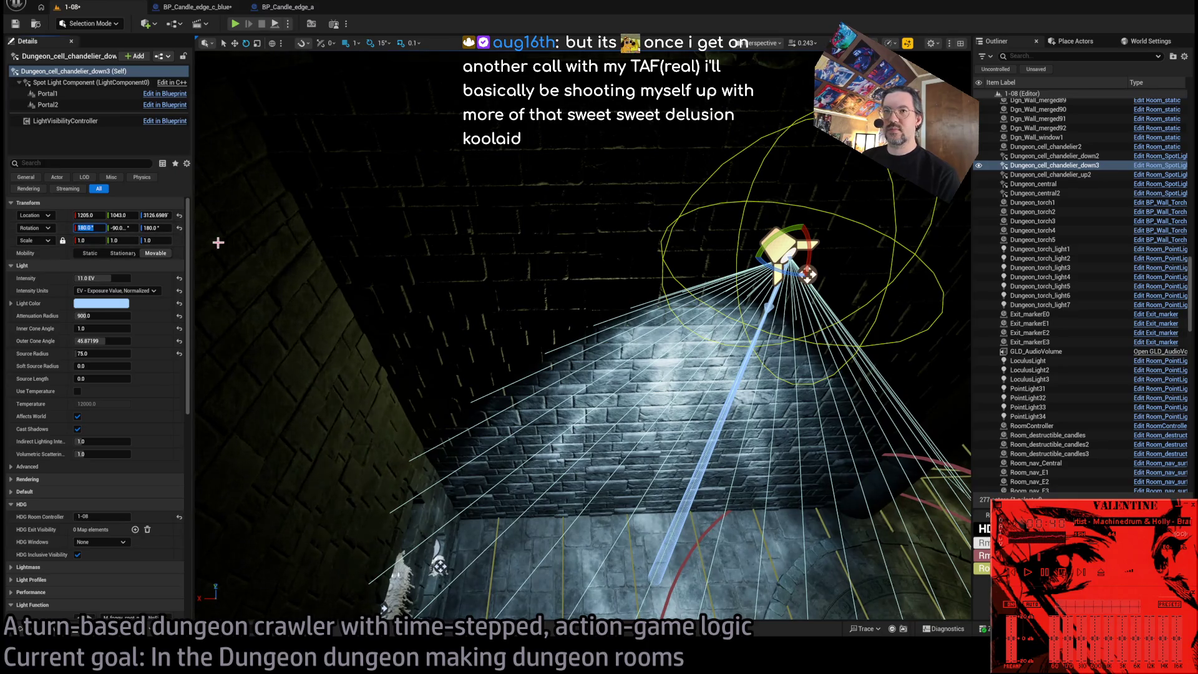
Set the spotlight's X rotation to 0 and lower it toward the corridor floor.
type("0")
key("Tab")
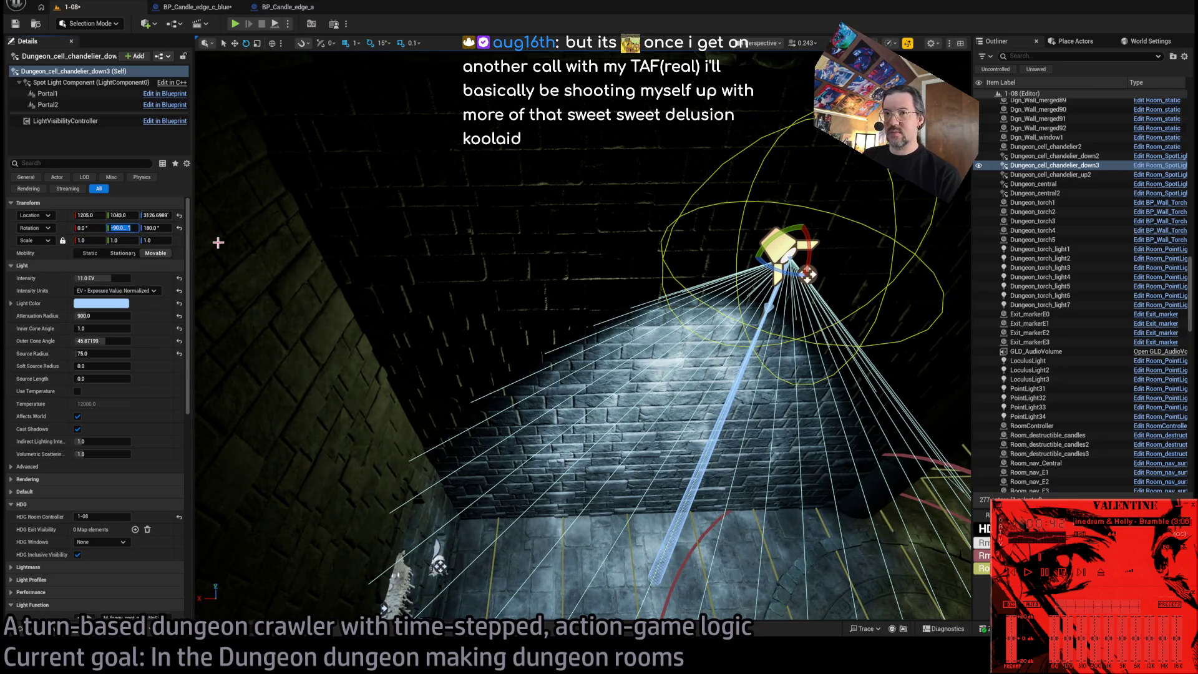
type("270.0")
mouse_move(723, 356)
left_mouse_down()
mouse_move(785, 322)
mouse_move(562, 268)
mouse_move(495, 268)
mouse_move(489, 254)
mouse_move(742, 131)
mouse_move(693, 187)
mouse_move(623, 218)
left_mouse_up()
key("ctrl+z")
key("ctrl+z")
key("ctrl+z")
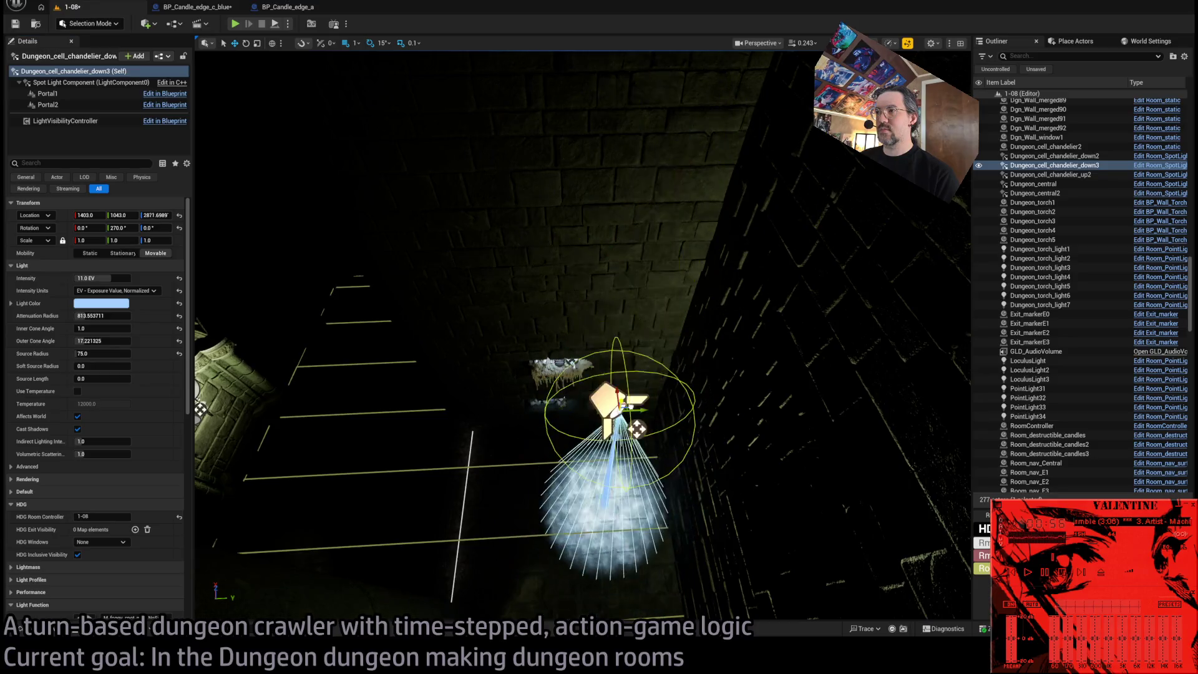
mouse_move(583, 337)
left_mouse_down()
mouse_move(553, 374)
mouse_move(583, 406)
left_mouse_up()
mouse_move(640, 353)
left_mouse_down()
mouse_move(396, 570)
mouse_move(299, 627)
mouse_move(483, 550)
mouse_move(447, 502)
left_mouse_up()
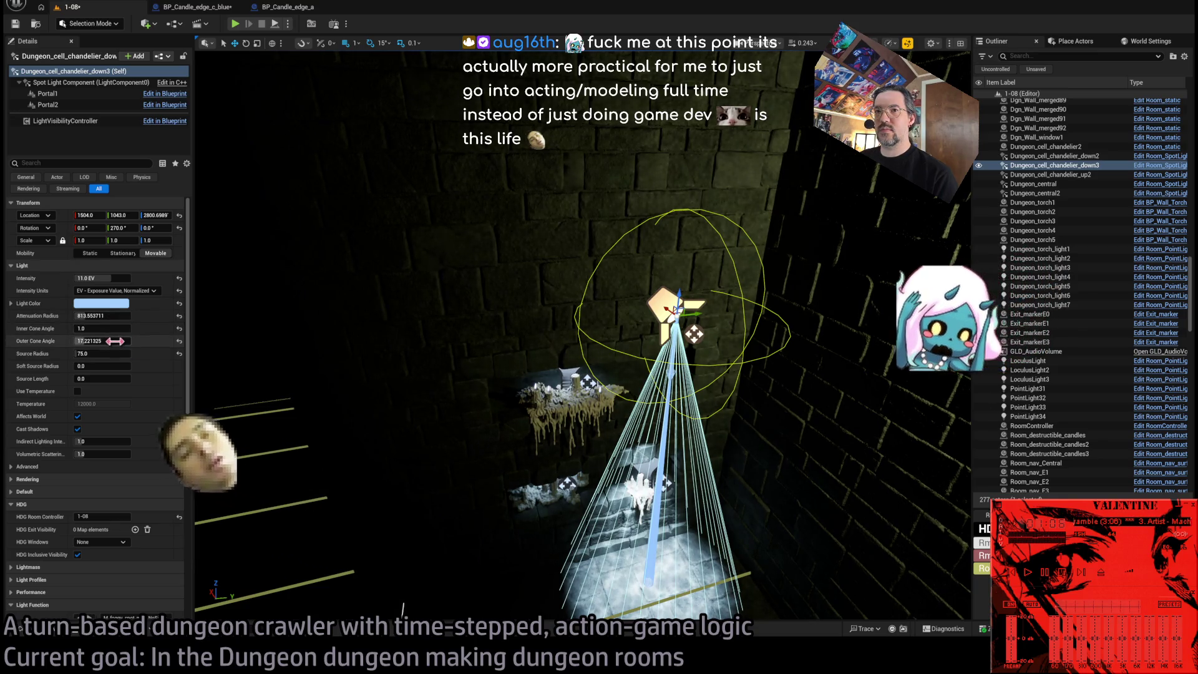
Give the spotlight source radius ~53.7, outer cone ~45.9, attenuation ~486, intensity 8 EV; play-test.
left_click_drag(119, 353, 93, 353)
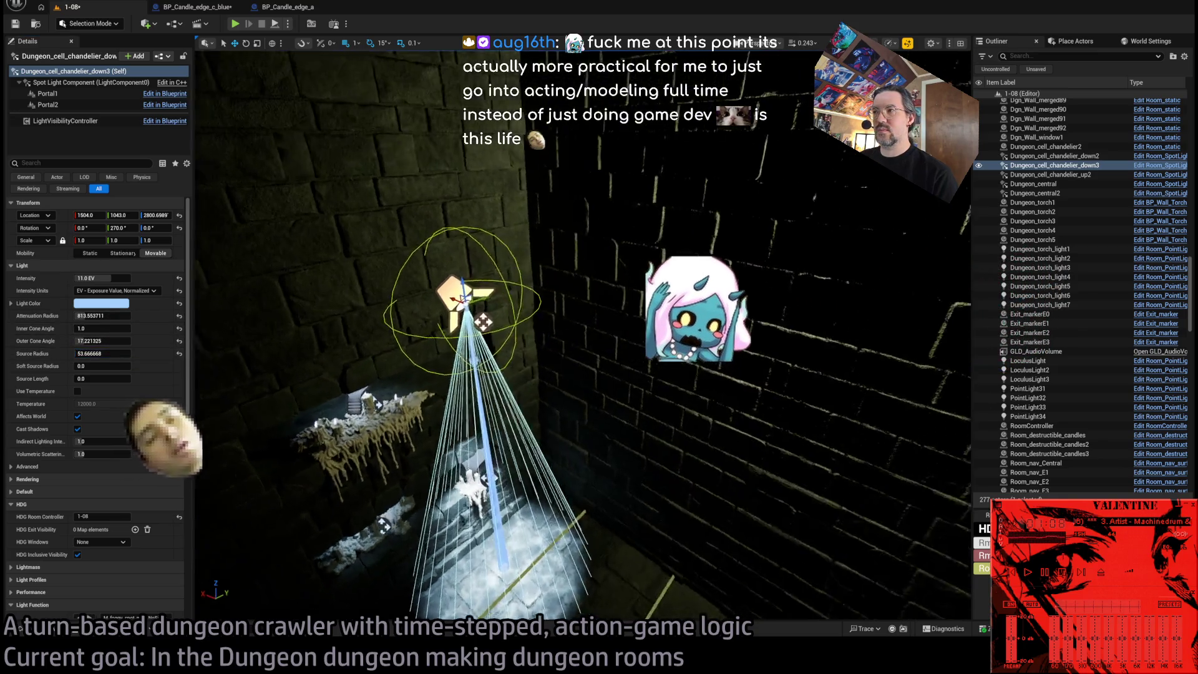
left_click_drag(599, 349, 610, 276)
mouse_move(106, 341)
left_mouse_down()
mouse_move(150, 340)
mouse_move(137, 341)
left_mouse_up()
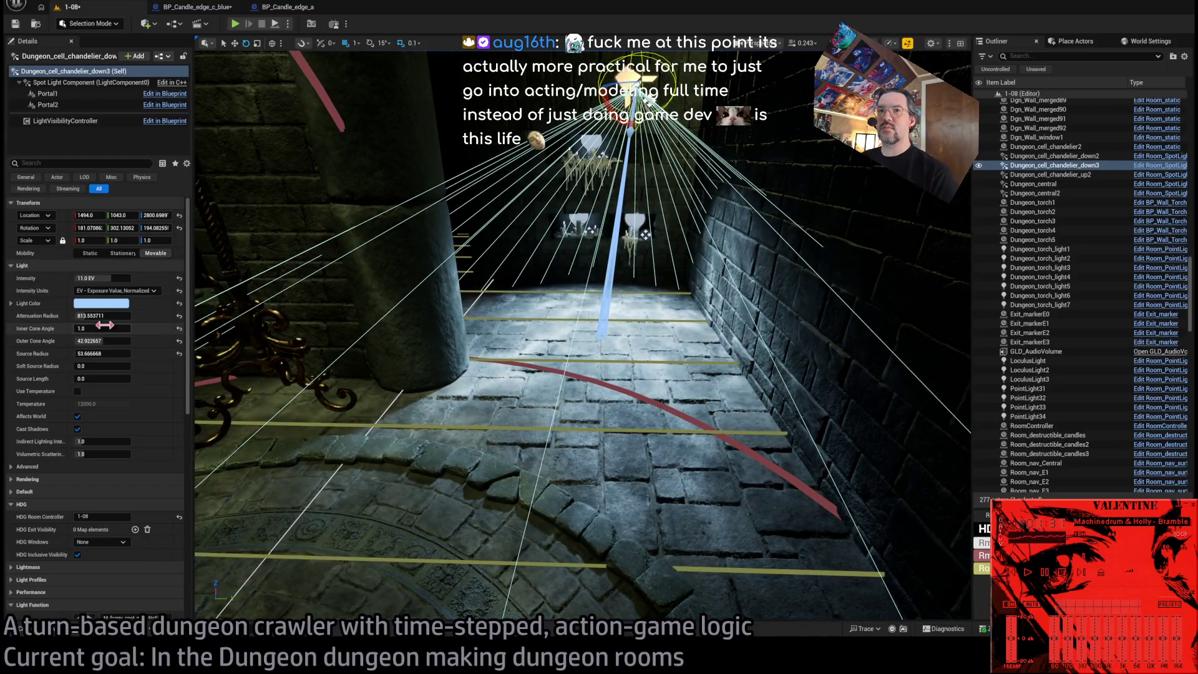
mouse_move(102, 316)
left_mouse_down()
mouse_move(88, 316)
mouse_move(88, 278)
left_mouse_up()
left_click(117, 278)
type("8")
key("Return")
left_click_drag(204, 298, 478, 304)
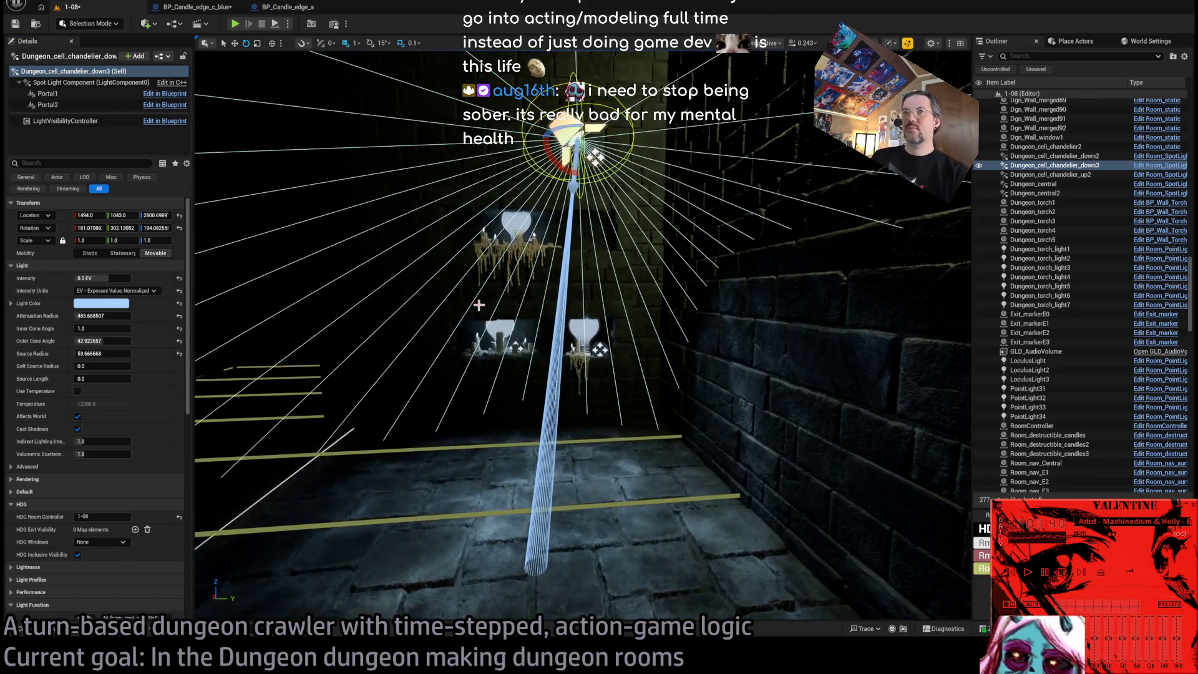
key("alt+p")
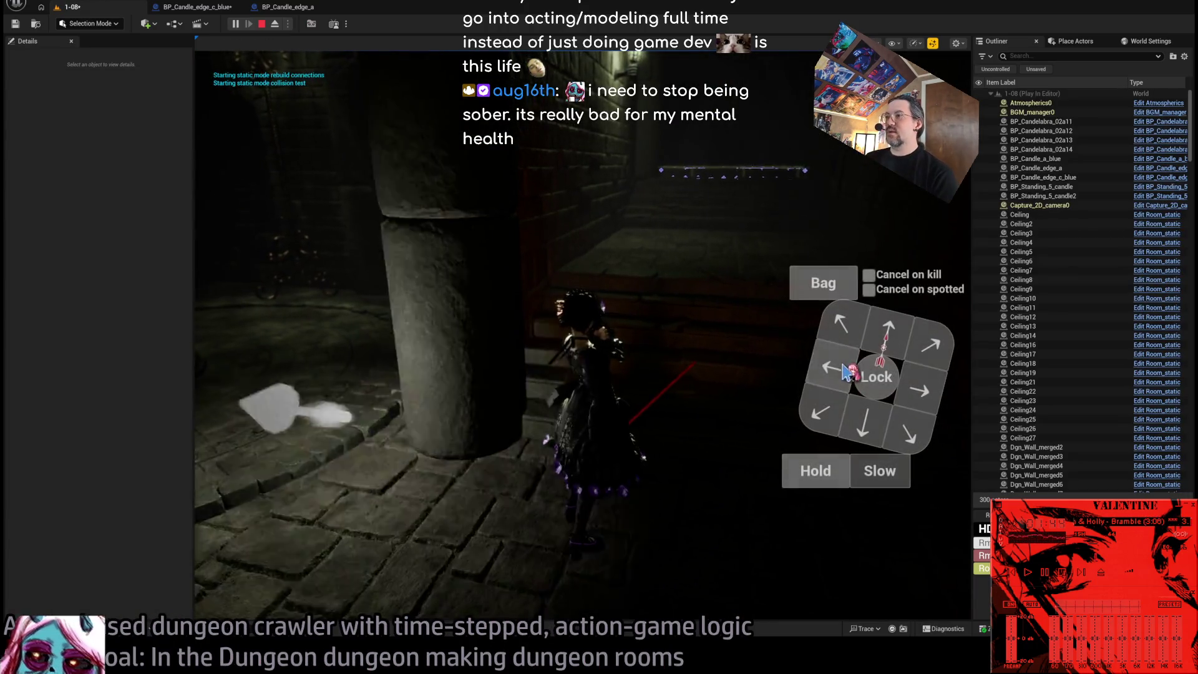
Walk the character forward, turning toward the lit candle shelves and the dark corridor.
left_click(847, 373)
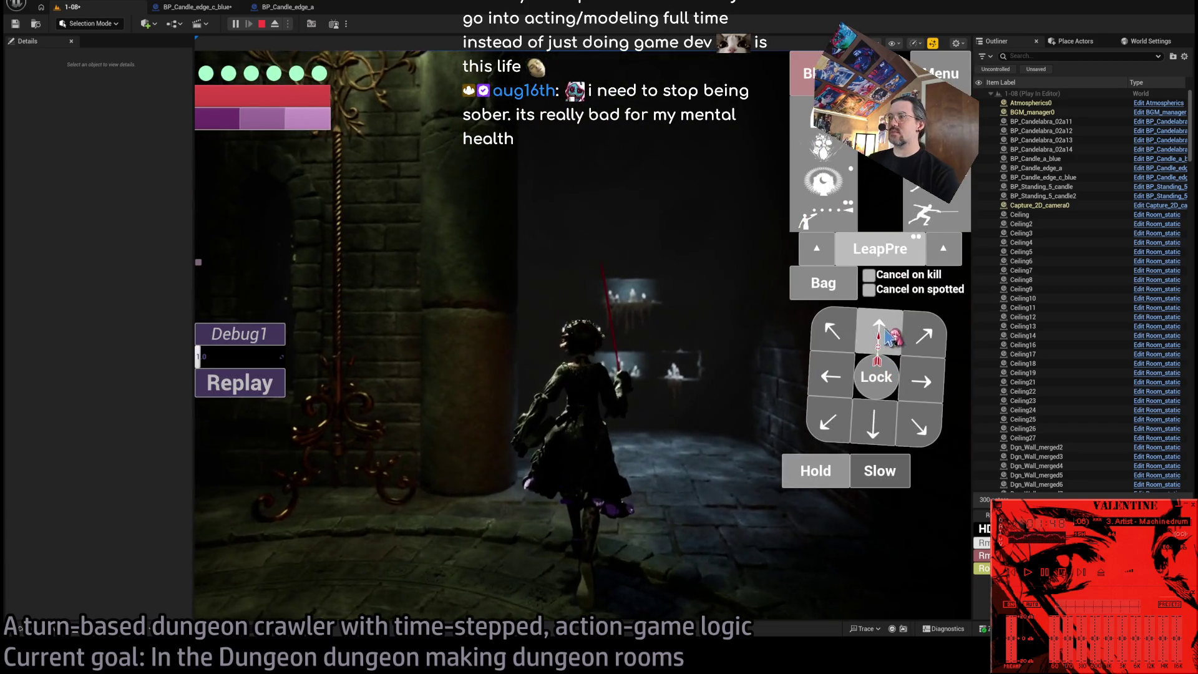
left_click(886, 330)
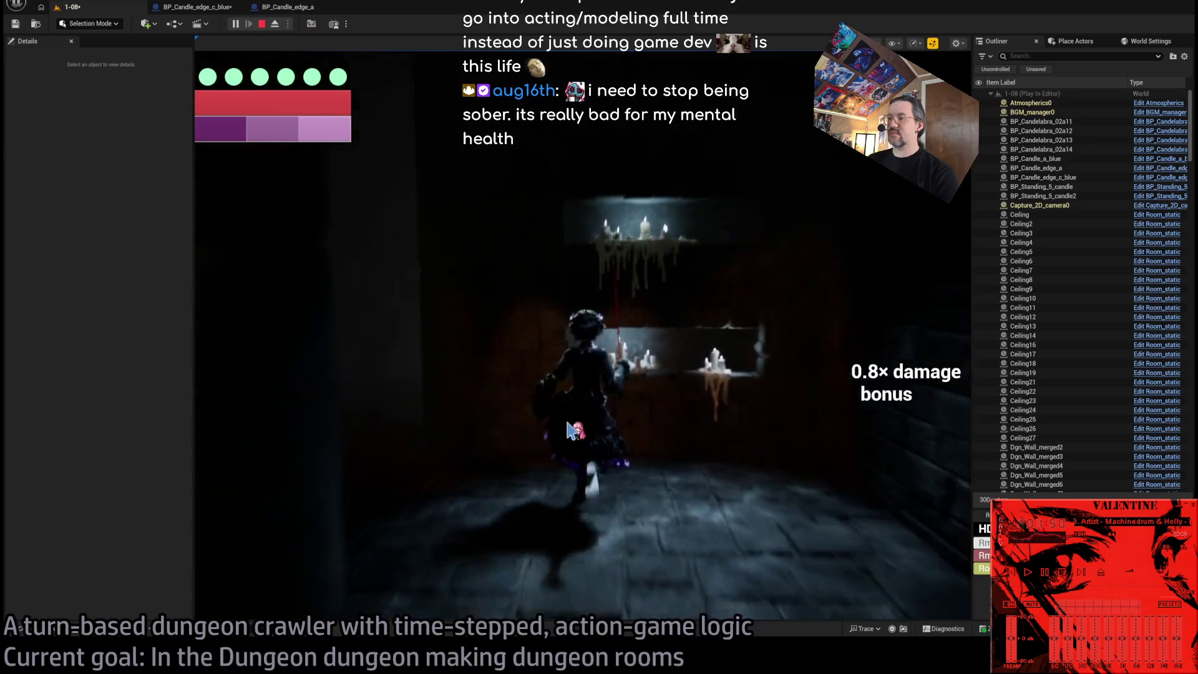
left_click(823, 345)
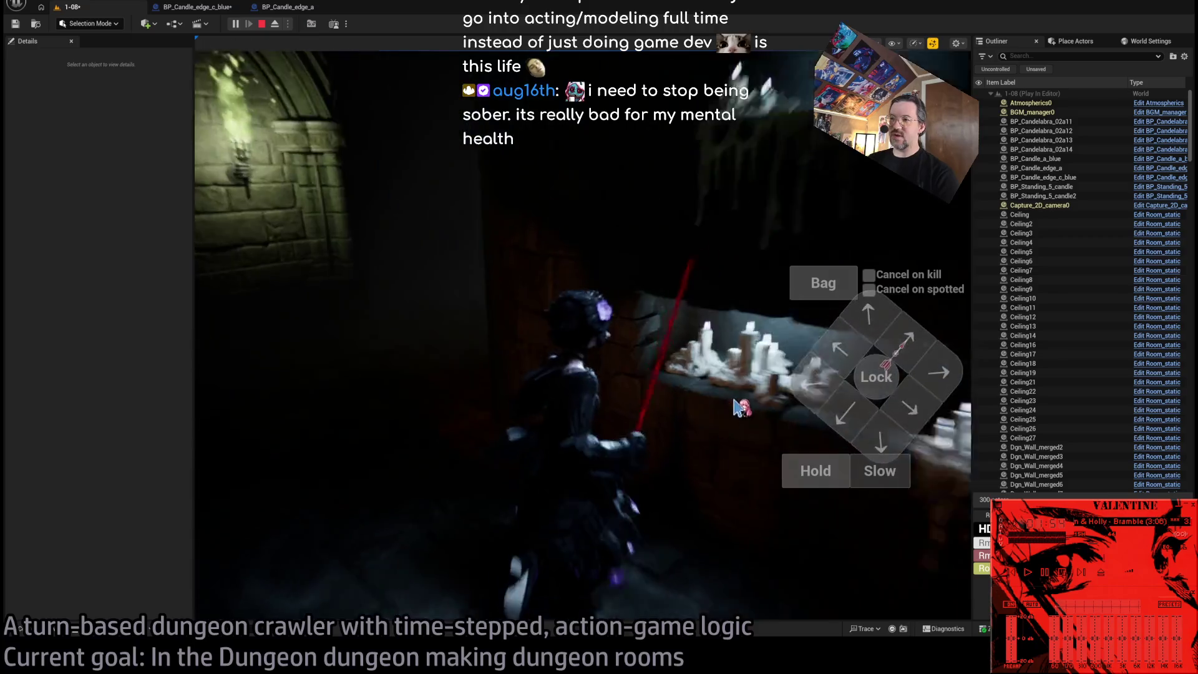
left_click(858, 409)
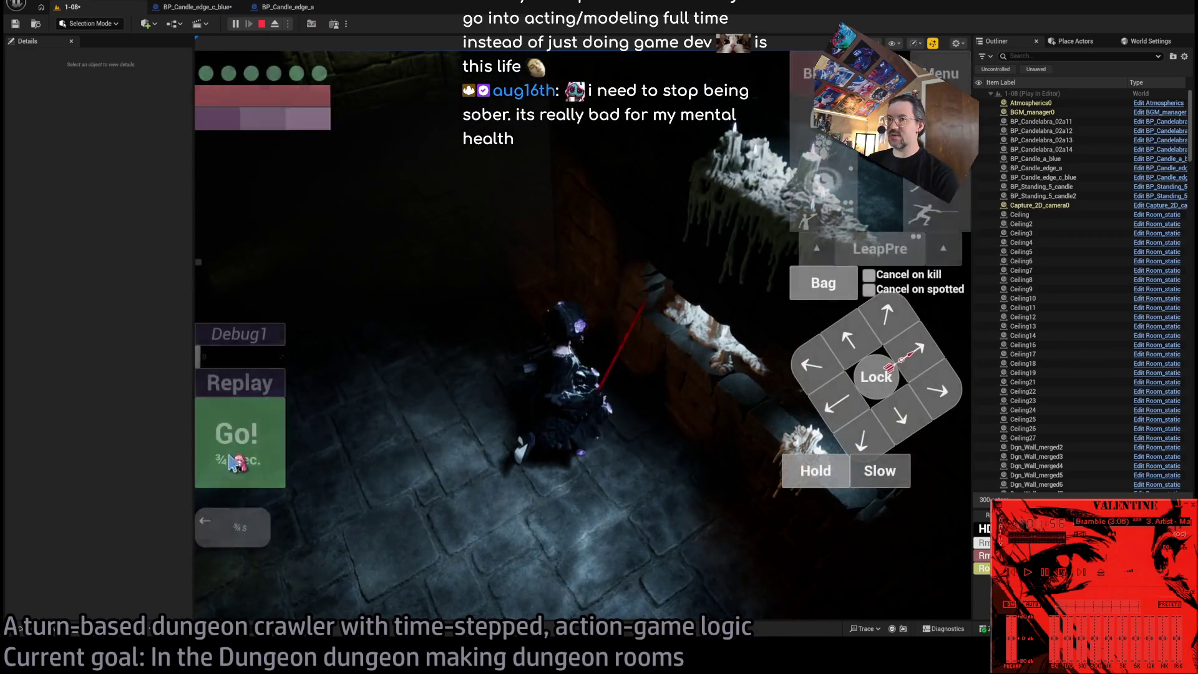
left_click(249, 460)
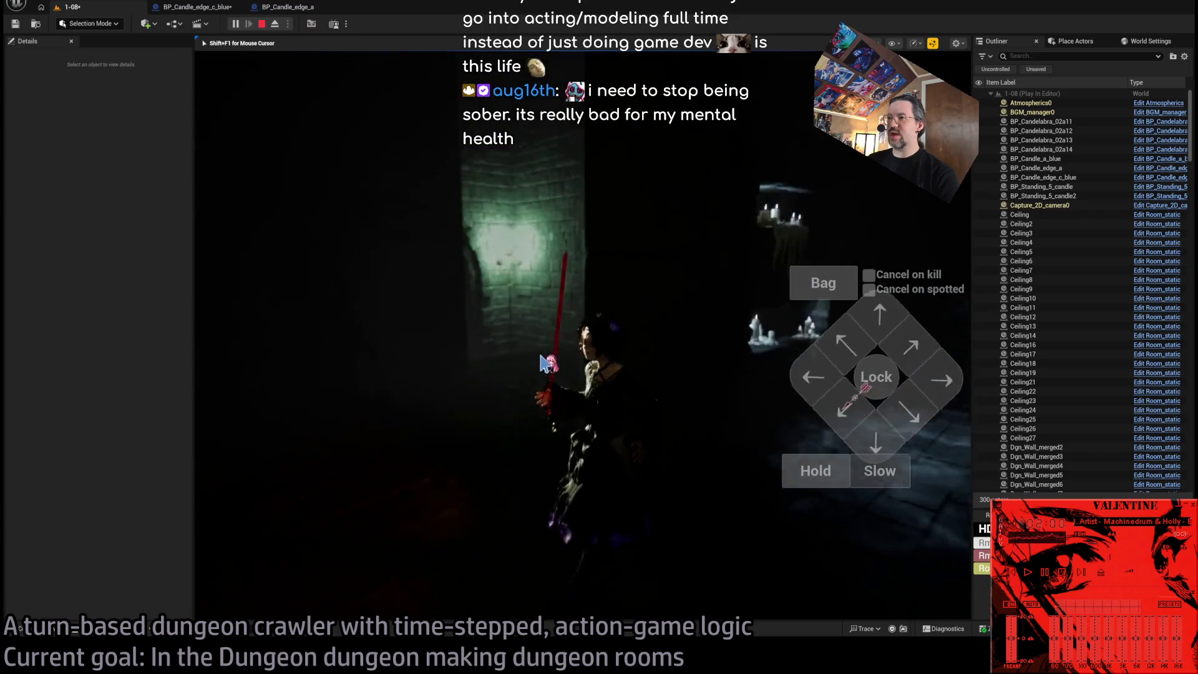
left_click(604, 340)
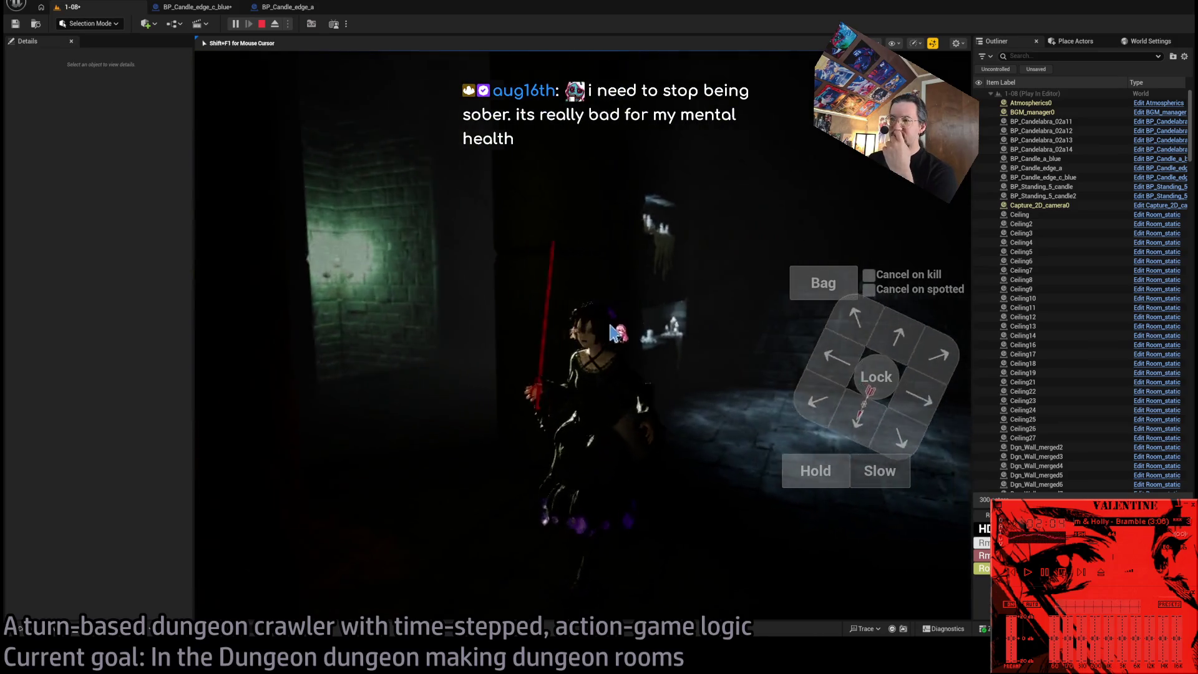